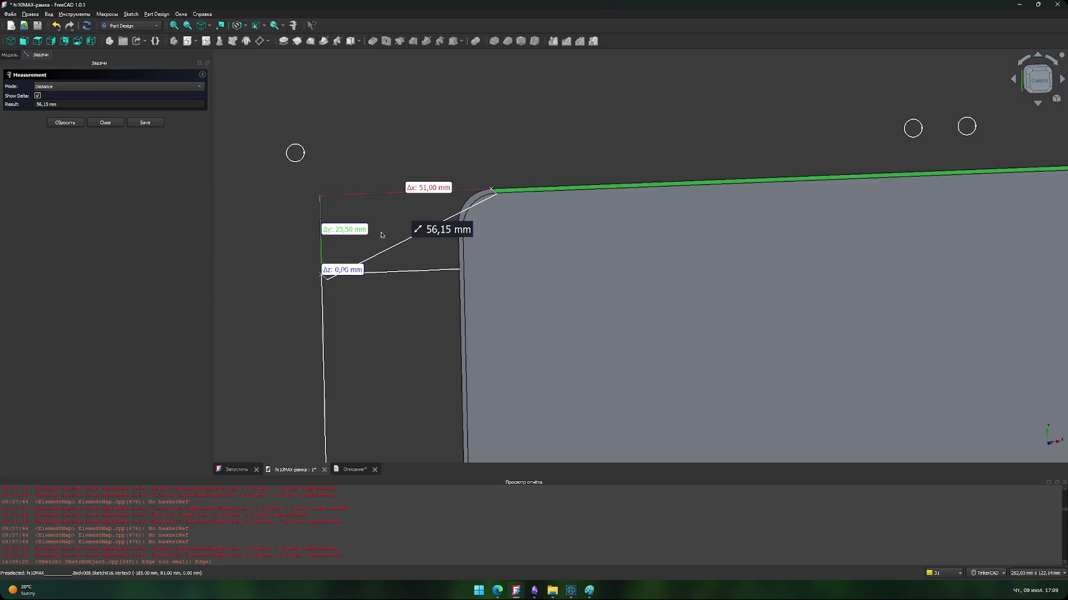
Step: Clear the distance measurement, recenter the part, close the Measurement task and bring the browser forward
{"action": "left_click", "coordinate": [381, 234]}
{"action": "right_click", "coordinate": [382, 221]}
{"action": "left_click", "coordinate": [369, 215]}
{"action": "scroll", "coordinate": [366, 220], "scroll_direction": "down", "scroll_amount": 5}
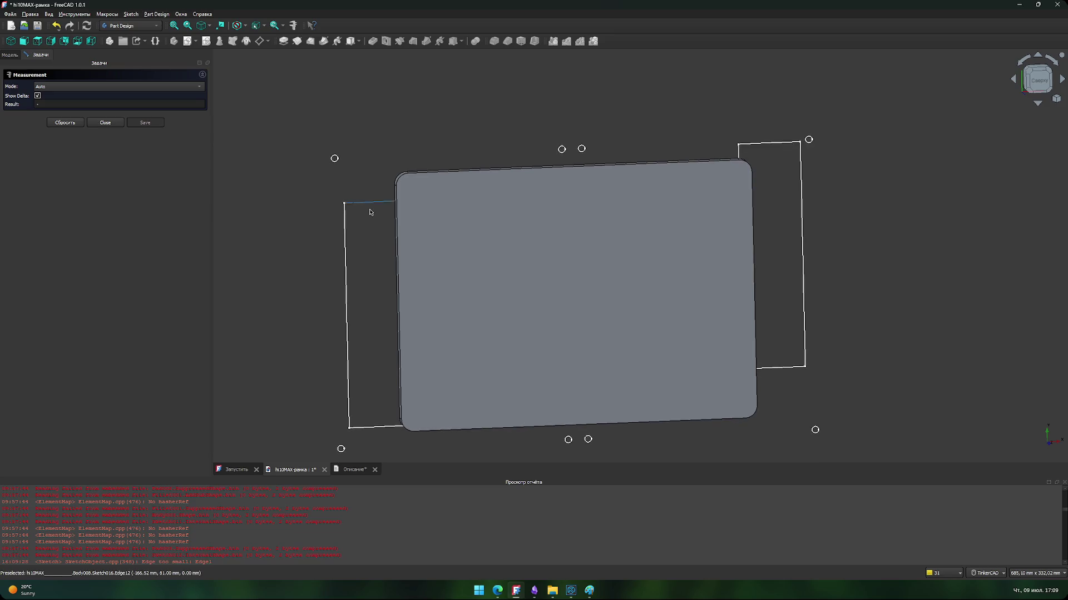
{"action": "scroll", "coordinate": [361, 207], "scroll_direction": "down", "scroll_amount": 2}
{"action": "scroll", "coordinate": [309, 257], "scroll_direction": "up", "scroll_amount": 2}
{"action": "mouse_move", "coordinate": [320, 247]}
{"action": "middle_mouse_down"}
{"action": "mouse_move", "coordinate": [320, 201]}
{"action": "mouse_move", "coordinate": [322, 238]}
{"action": "middle_mouse_up"}
{"action": "left_click", "coordinate": [107, 123]}
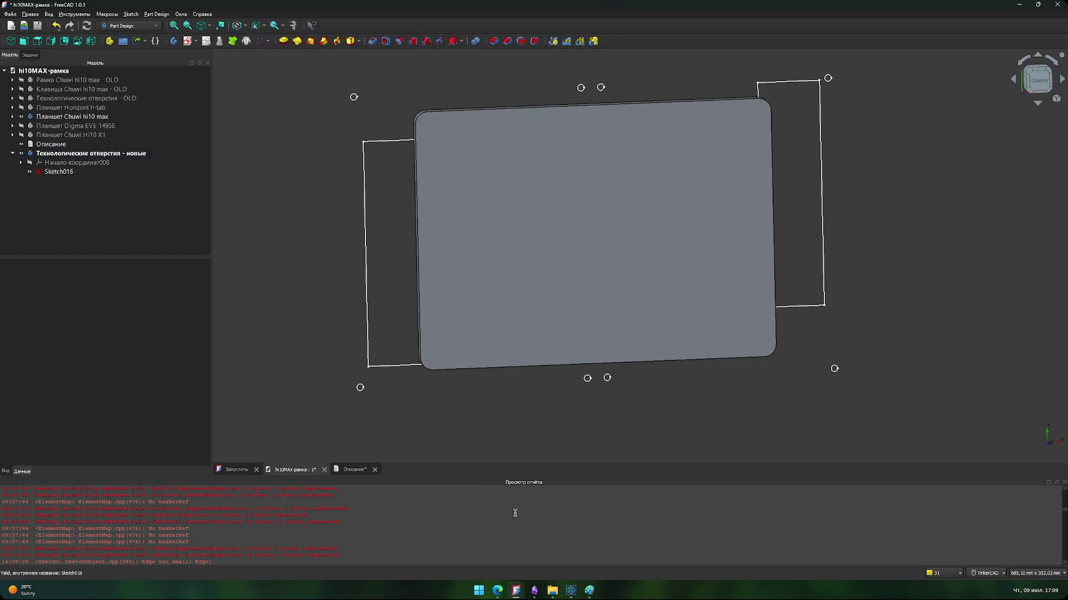
{"action": "mouse_move", "coordinate": [532, 592]}
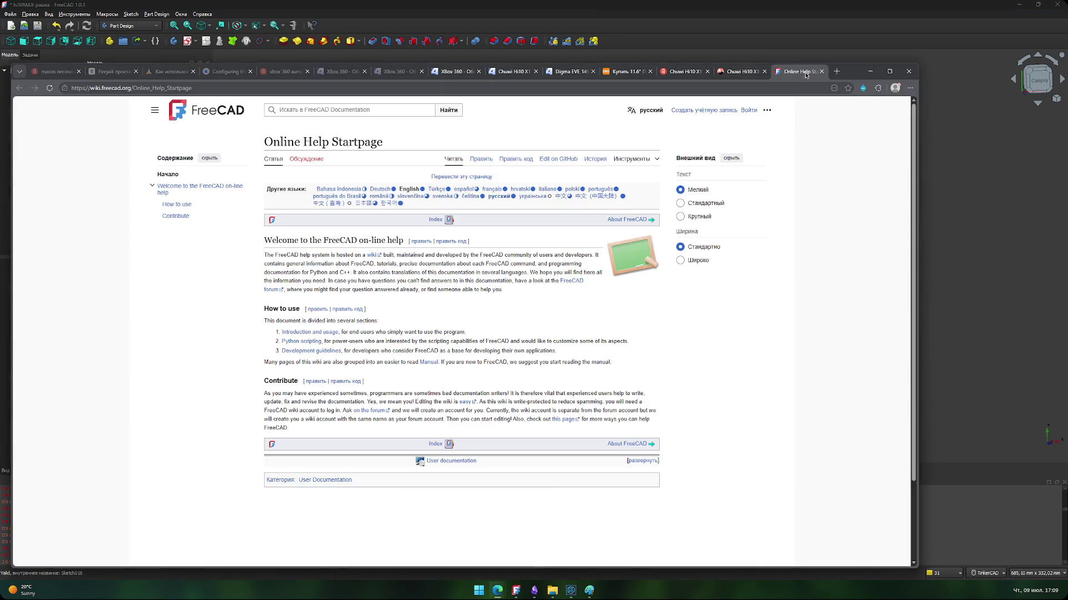
Step: Close the FreeCAD online help tab and page through ten Chuwi Hi10 X1 photos
{"action": "middle_click", "coordinate": [806, 75]}
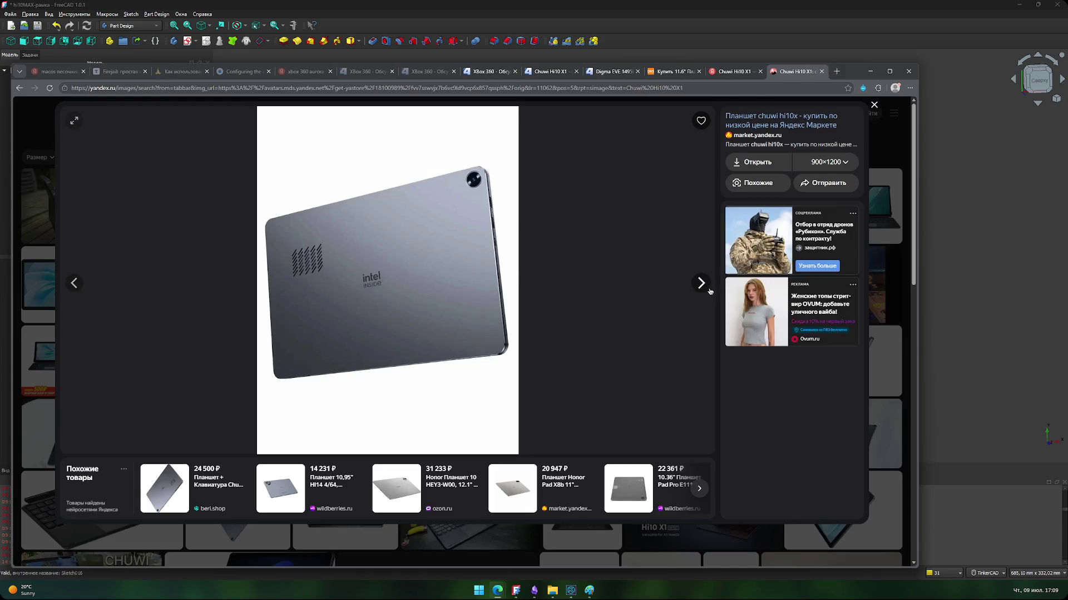
{"action": "left_click", "coordinate": [703, 285]}
{"action": "left_click", "coordinate": [703, 284]}
{"action": "left_click", "coordinate": [702, 286]}
{"action": "left_click", "coordinate": [702, 285]}
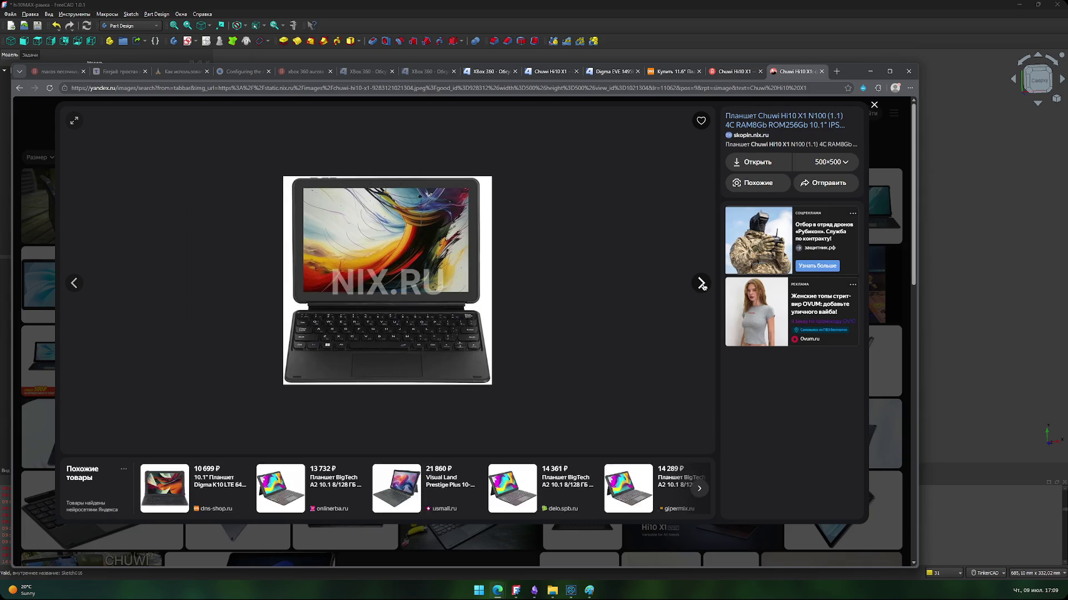
{"action": "left_click", "coordinate": [703, 285]}
{"action": "left_click", "coordinate": [702, 285]}
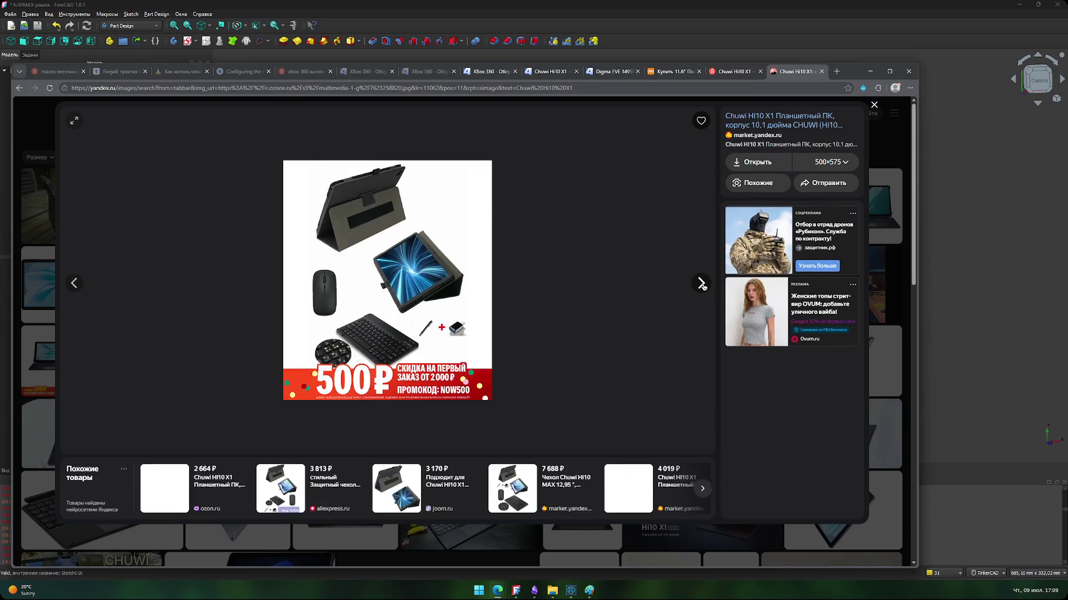
{"action": "left_click", "coordinate": [702, 284]}
{"action": "left_click", "coordinate": [702, 285]}
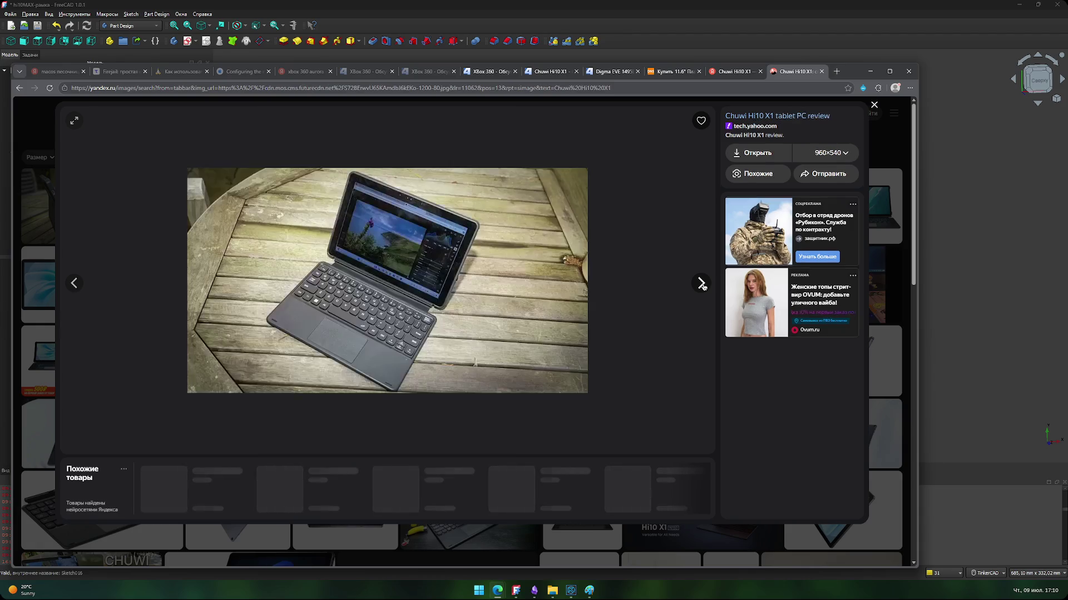
{"action": "left_click", "coordinate": [702, 285]}
{"action": "left_click", "coordinate": [702, 285]}
Step: Close the photo viewer and go to the Chuwi Hi10 X1 web results, then the Digma EVE 1496E page
{"action": "left_click", "coordinate": [878, 107]}
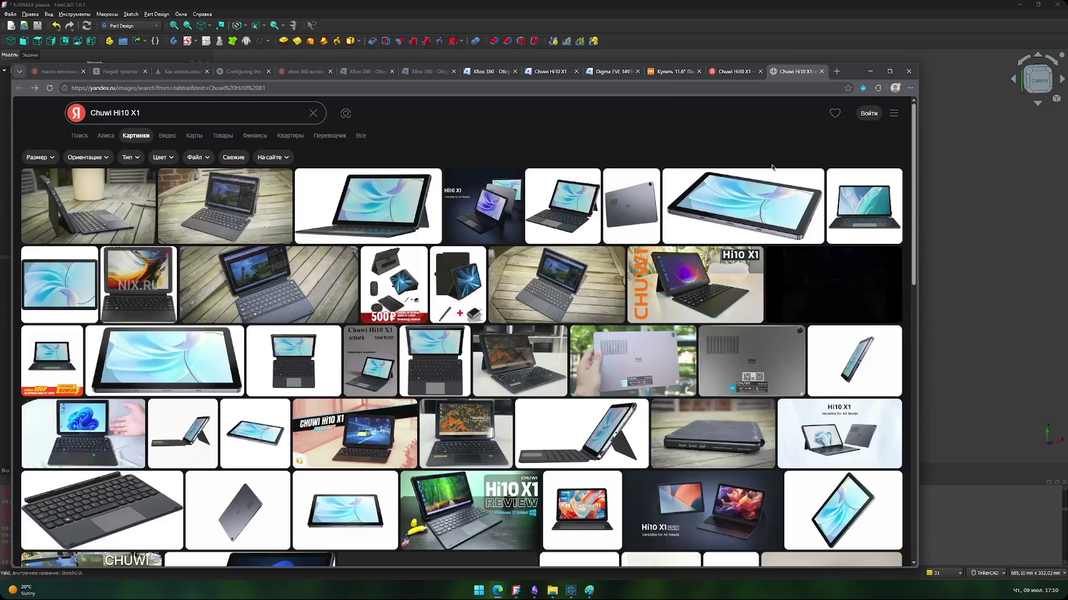
{"action": "left_click", "coordinate": [741, 78]}
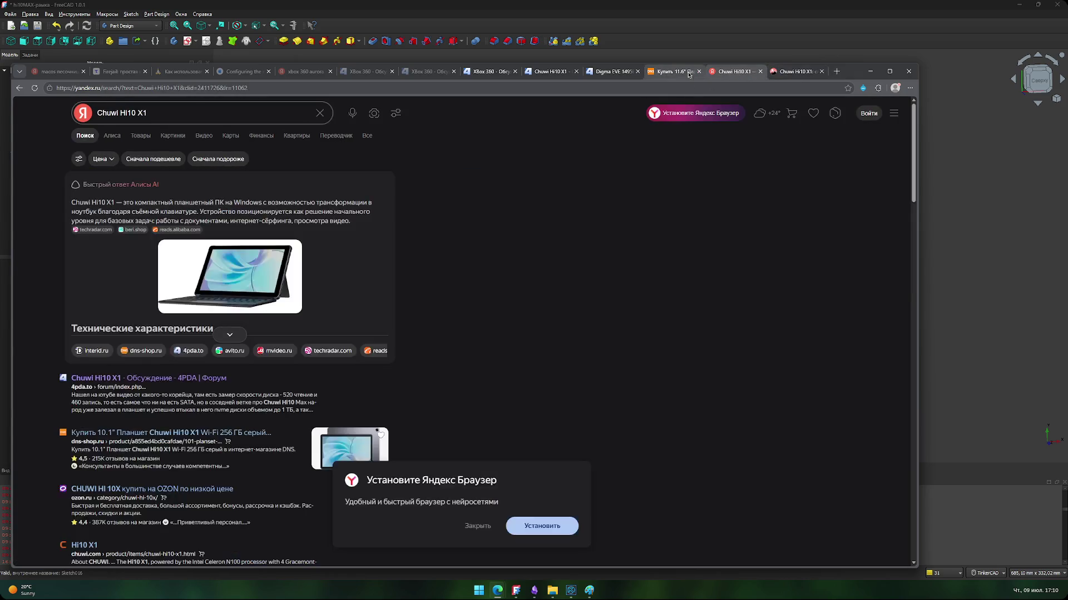
{"action": "left_click", "coordinate": [673, 76]}
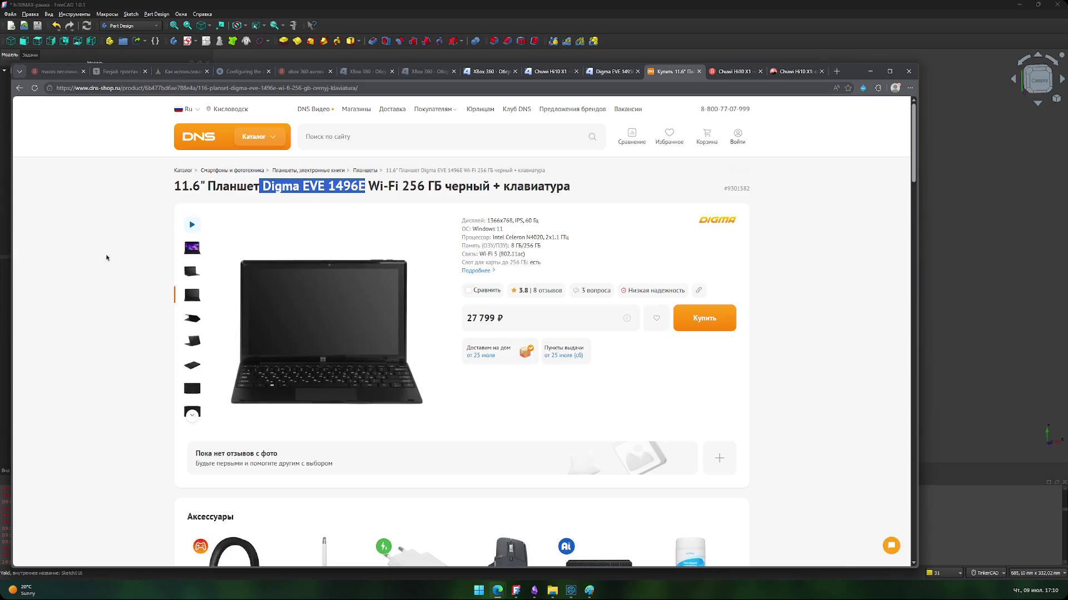
Step: Reload the DNS Digma EVE 1496E product page and open its photo gallery
{"action": "left_click", "coordinate": [301, 304]}
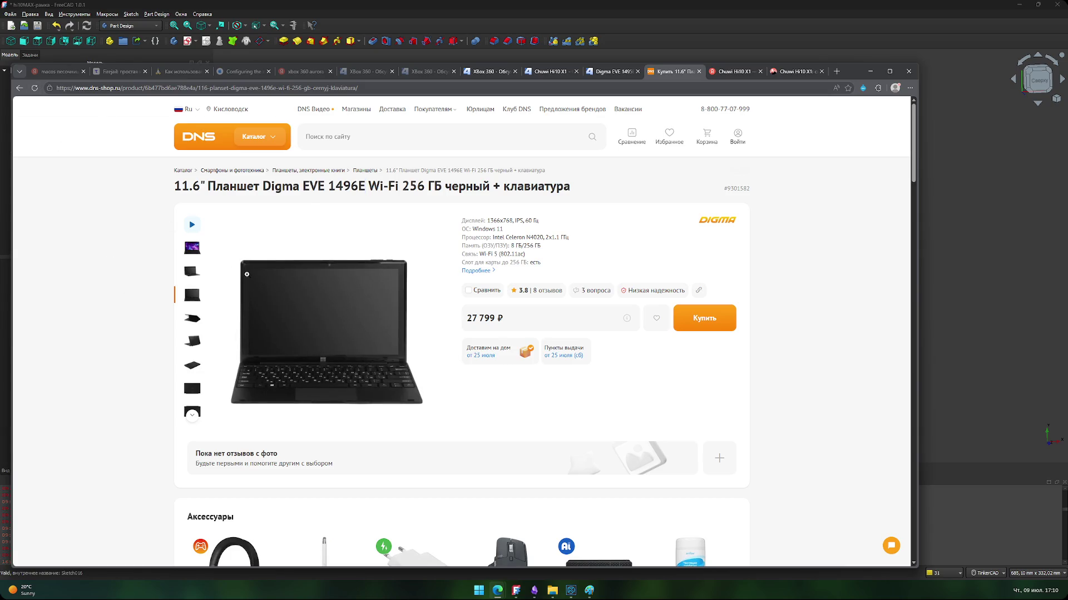
{"action": "left_click", "coordinate": [34, 87]}
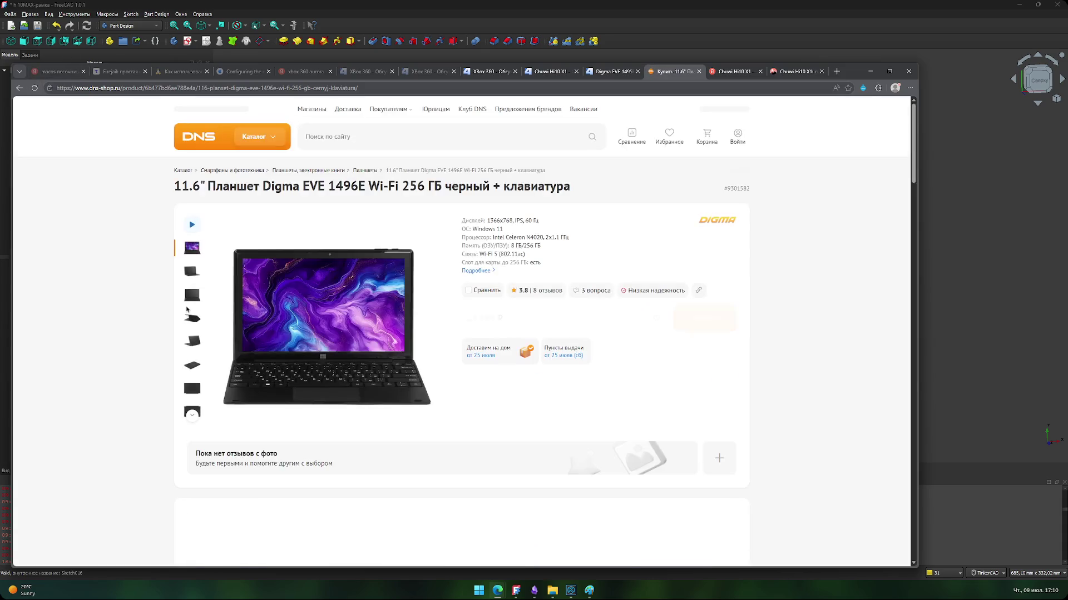
{"action": "left_click", "coordinate": [316, 307]}
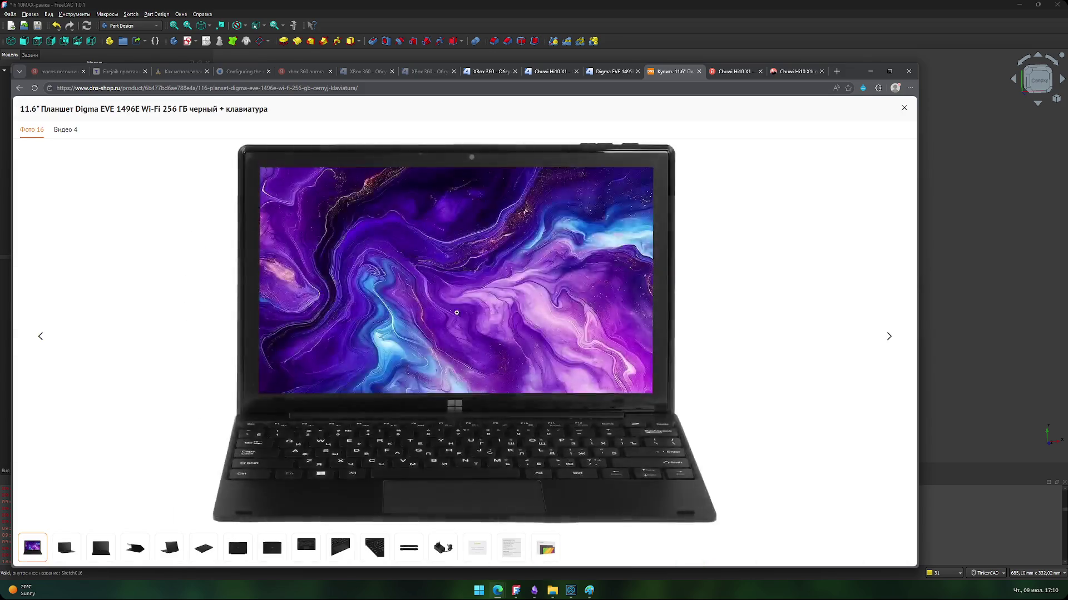
Step: Step through the product photos to the side view showing the ports, then return to FreeCAD
{"action": "key", "text": "Right"}
{"action": "key", "text": "Right"}
{"action": "key", "text": "Right"}
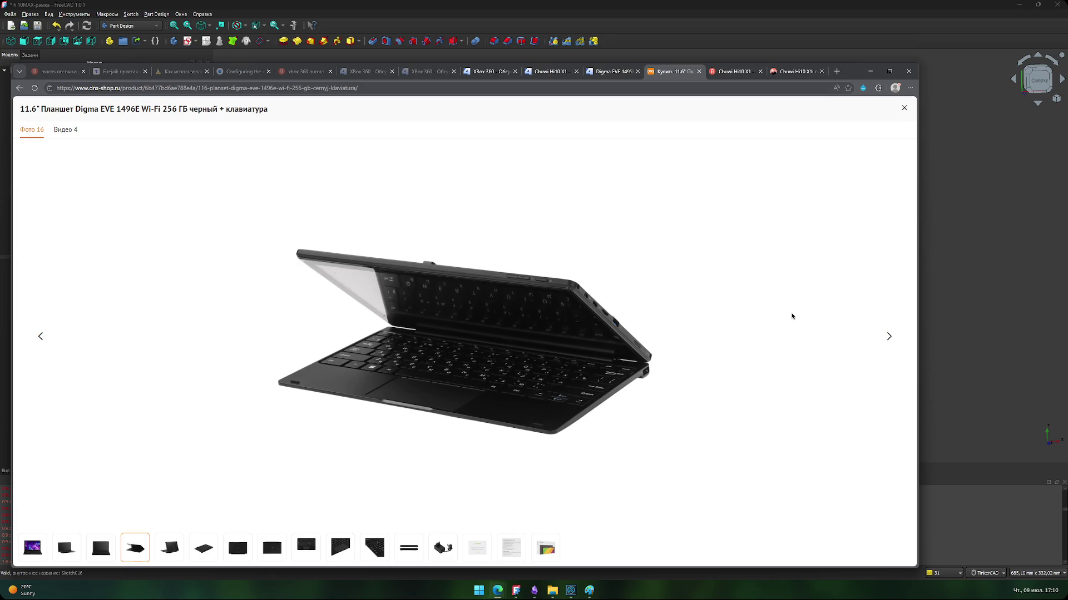
{"action": "key", "text": "Right"}
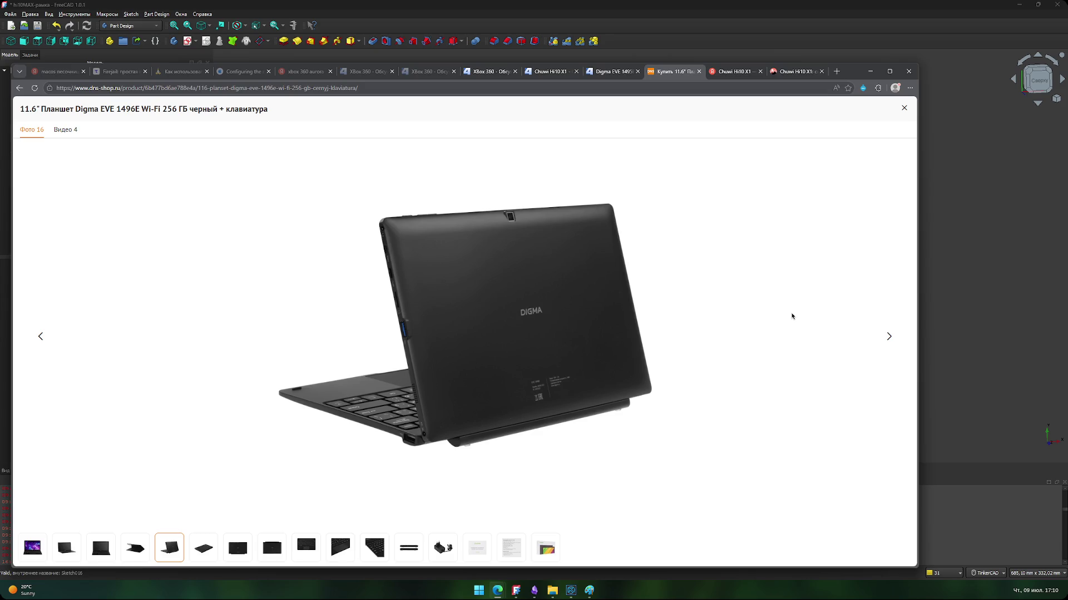
{"action": "key", "text": "Right"}
{"action": "key", "text": "Right"}
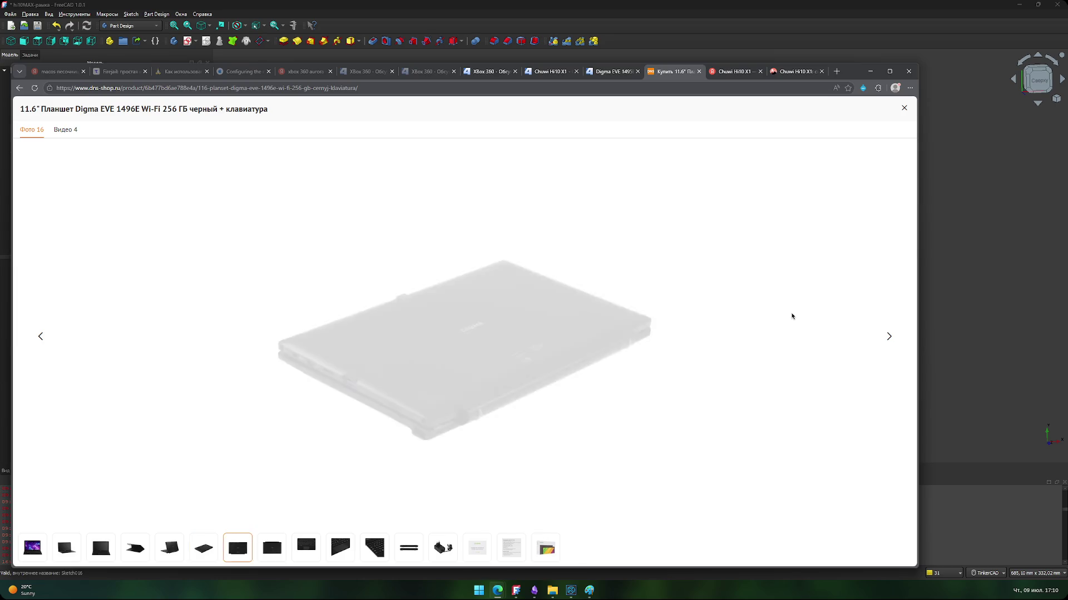
{"action": "key", "text": "Right"}
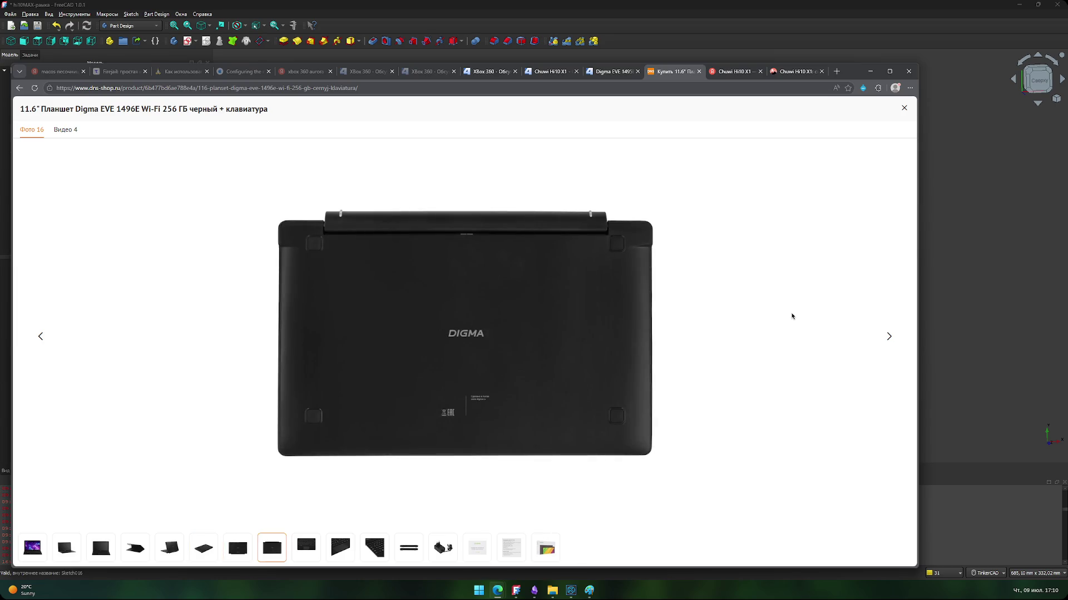
{"action": "key", "text": "Right"}
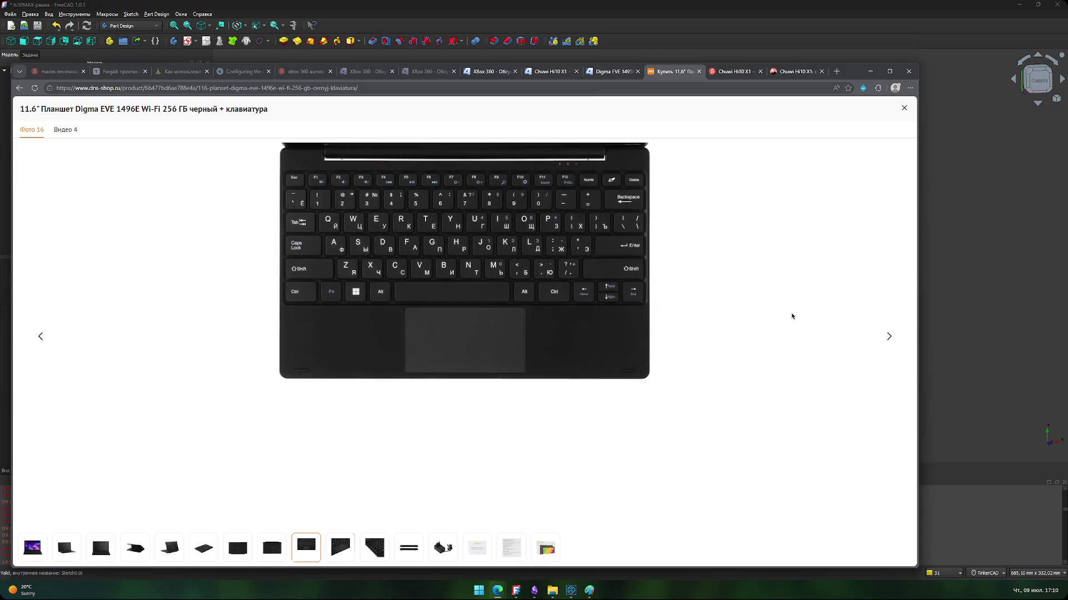
{"action": "key", "text": "Right"}
{"action": "key", "text": "Right"}
{"action": "key", "text": "Right"}
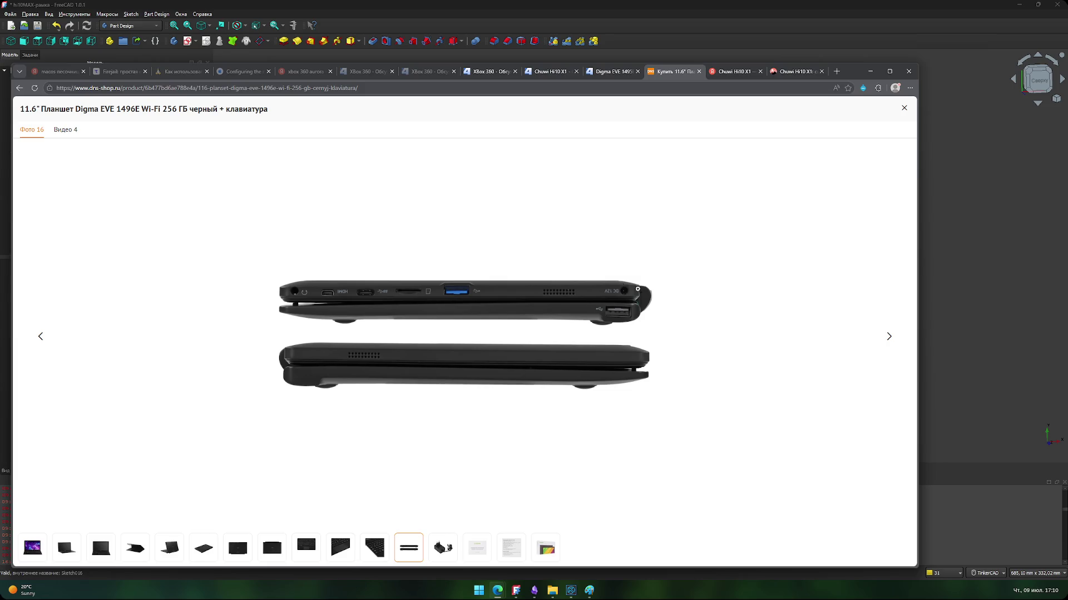
{"action": "left_click", "coordinate": [978, 289]}
Step: Hide the Планшет Chuwi hi10 max body and show the Планшет Digma EVE 1495E body
{"action": "left_click", "coordinate": [90, 154]}
{"action": "left_click", "coordinate": [21, 117]}
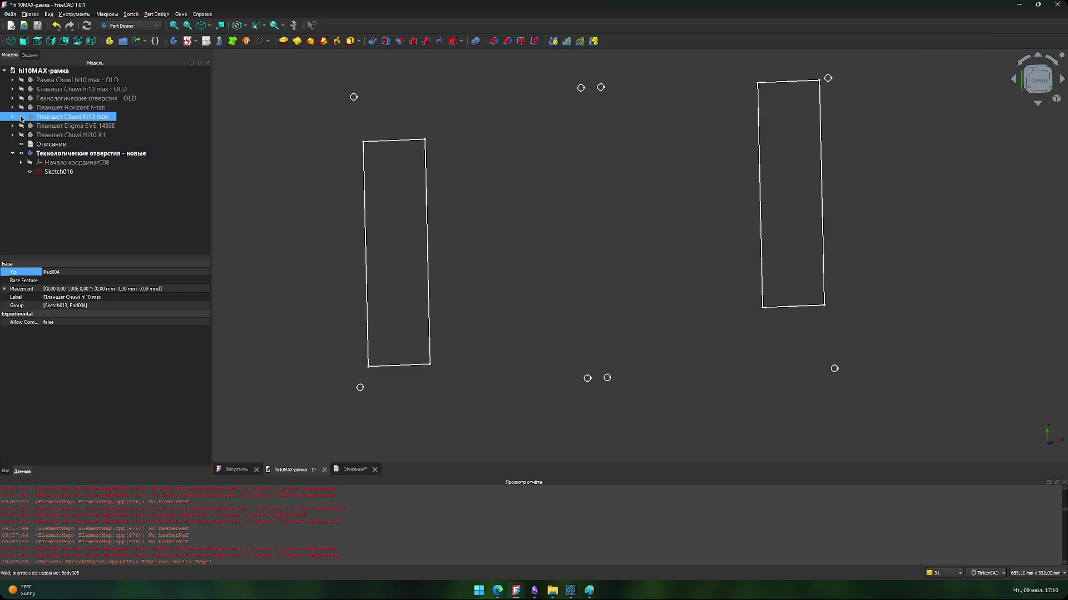
{"action": "left_click", "coordinate": [21, 110], "text": "ctrl"}
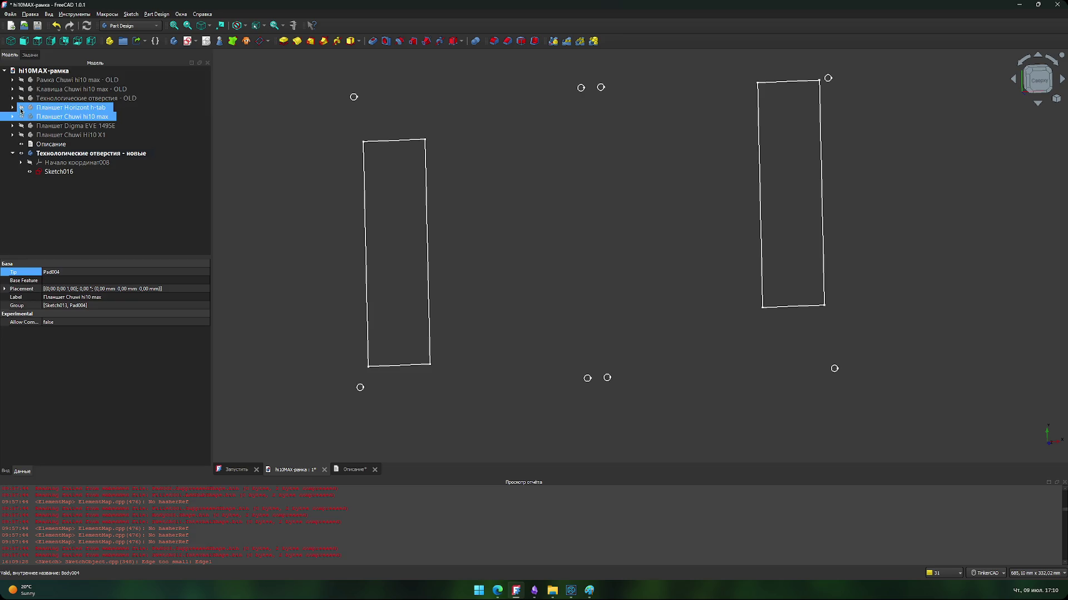
{"action": "left_click", "coordinate": [22, 107], "text": "ctrl"}
{"action": "left_click", "coordinate": [22, 126], "text": "ctrl"}
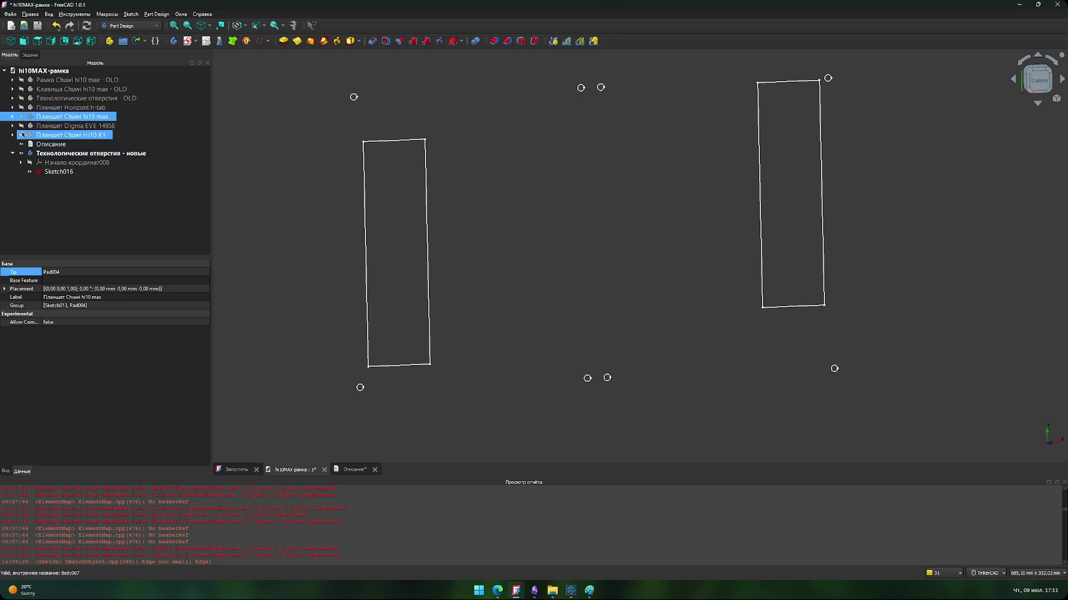
{"action": "left_click", "coordinate": [22, 128]}
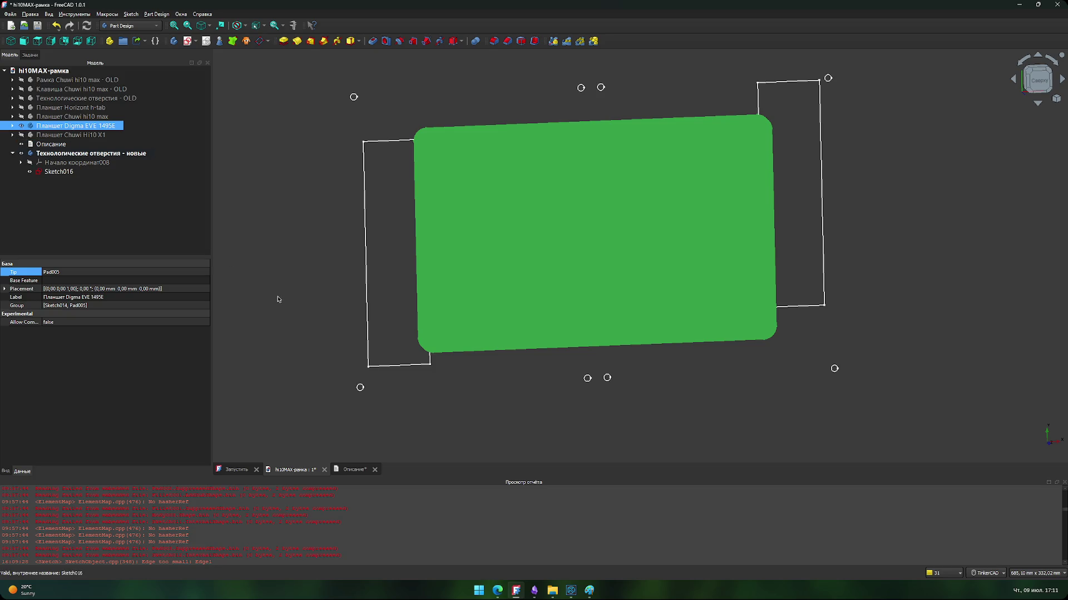
Step: Compare the Digma product photos against the FreeCAD model by switching between them
{"action": "left_click", "coordinate": [499, 592]}
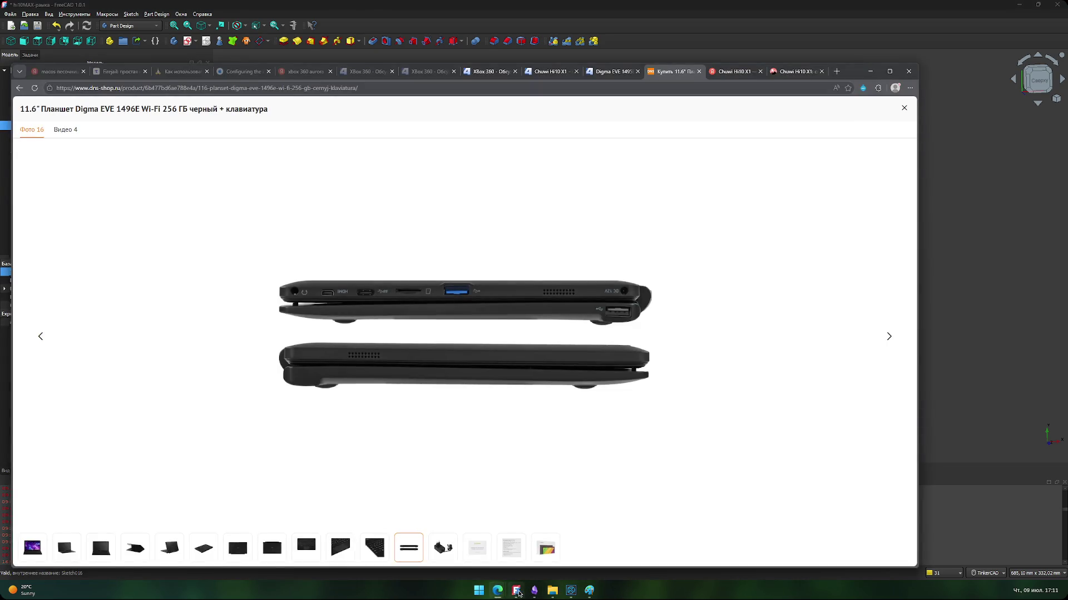
{"action": "left_click", "coordinate": [517, 593]}
{"action": "left_click", "coordinate": [517, 593]}
{"action": "left_click", "coordinate": [517, 593]}
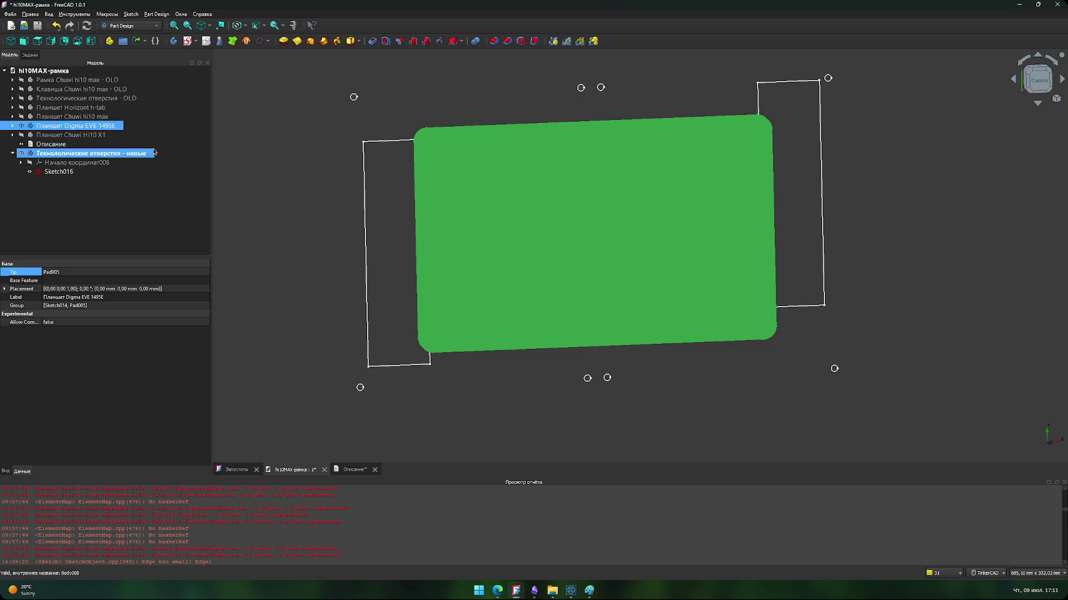
Step: Measure the distance from the tablet's top edge to the sketch corner, then reset it
{"action": "middle_click_drag", "start_coordinate": [326, 182], "coordinate": [328, 200]}
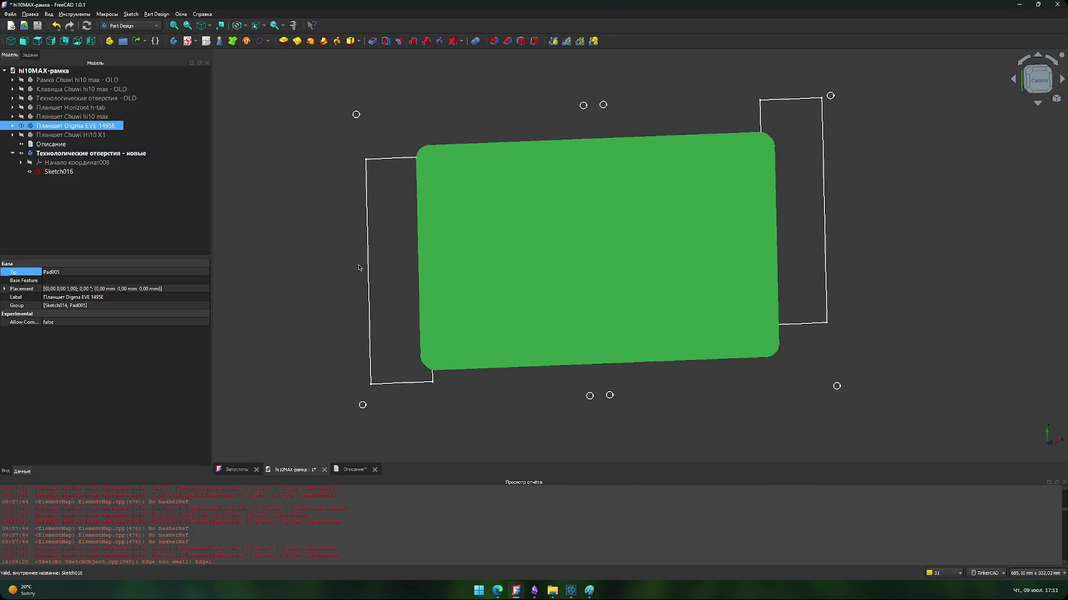
{"action": "scroll", "coordinate": [386, 124], "scroll_direction": "up", "scroll_amount": 8}
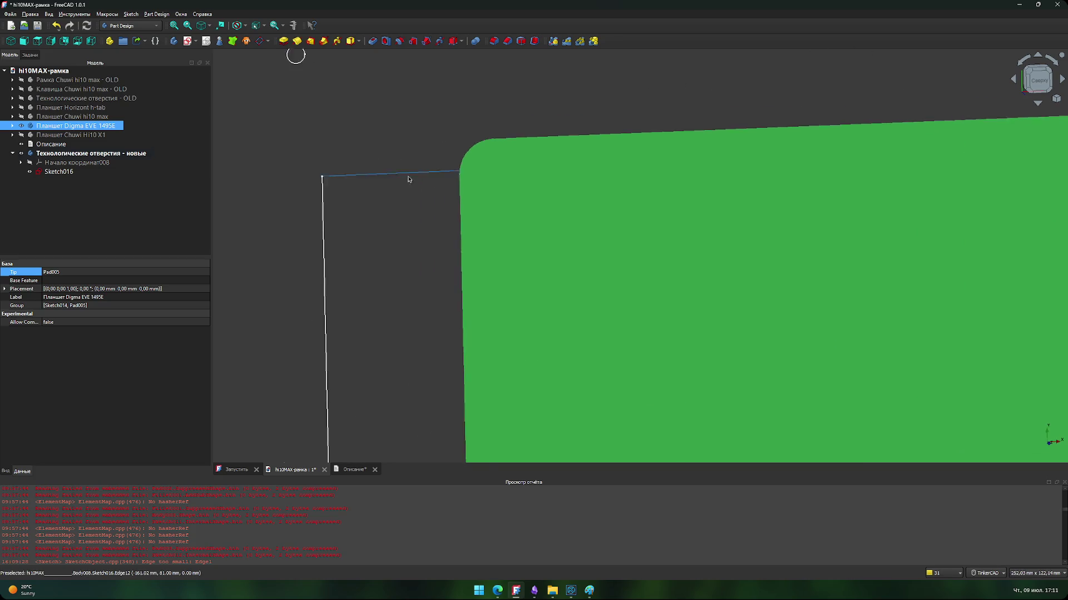
{"action": "left_click", "coordinate": [453, 107]}
{"action": "middle_click_drag", "start_coordinate": [453, 107], "coordinate": [457, 162]}
{"action": "left_click", "coordinate": [603, 155]}
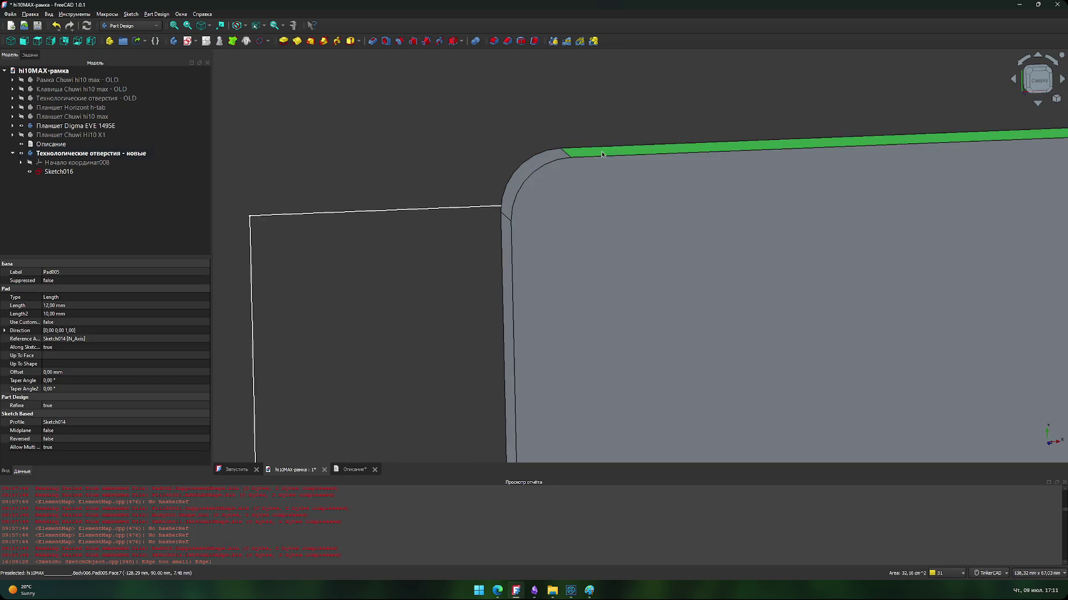
{"action": "left_click", "coordinate": [293, 26]}
{"action": "left_click", "coordinate": [251, 217]}
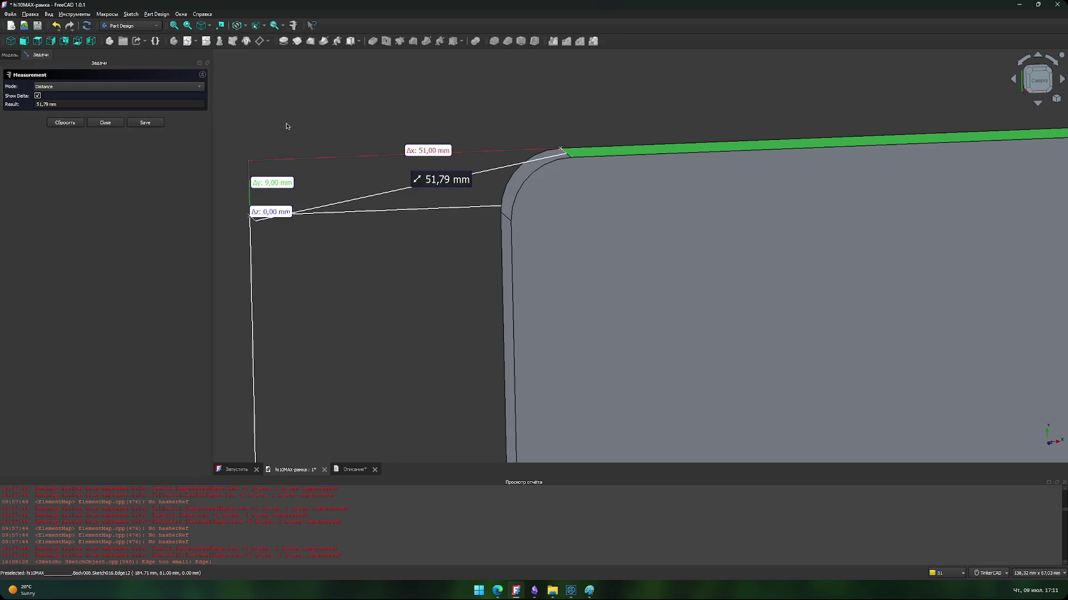
{"action": "right_click", "coordinate": [322, 112]}
{"action": "left_click", "coordinate": [351, 92]}
{"action": "left_click", "coordinate": [350, 90]}
Step: Orbit to the lower-left corner and measure the lower side face area (32,16 cm^2)
{"action": "scroll", "coordinate": [353, 180], "scroll_direction": "down", "scroll_amount": 4}
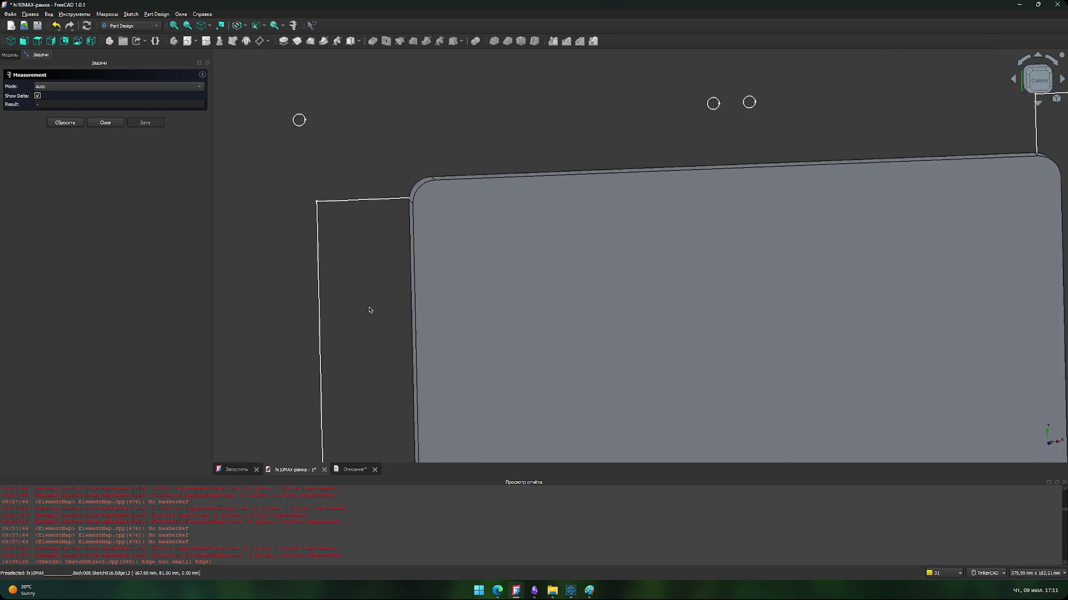
{"action": "scroll", "coordinate": [464, 333], "scroll_direction": "up", "scroll_amount": 5}
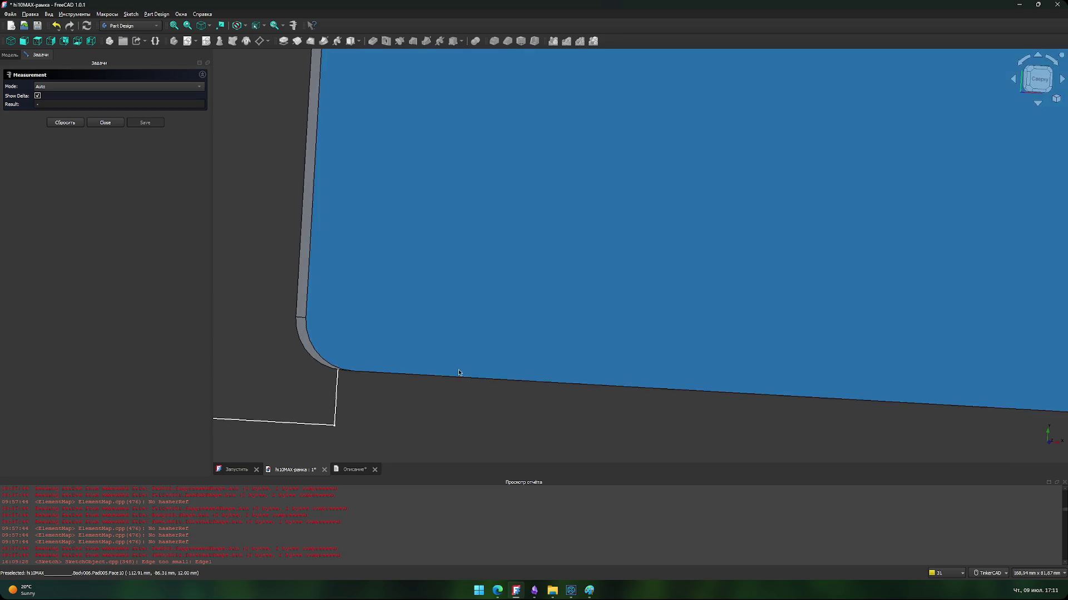
{"action": "mouse_move", "coordinate": [455, 370]}
{"action": "right_mouse_down"}
{"action": "mouse_move", "coordinate": [474, 401]}
{"action": "mouse_move", "coordinate": [493, 300]}
{"action": "right_mouse_up"}
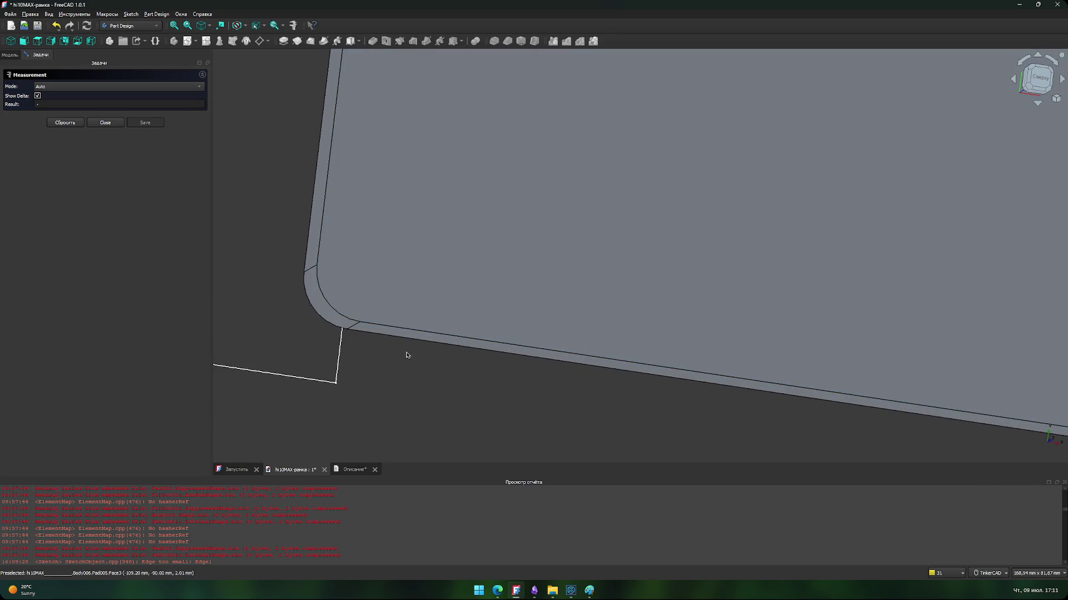
{"action": "left_click", "coordinate": [395, 333]}
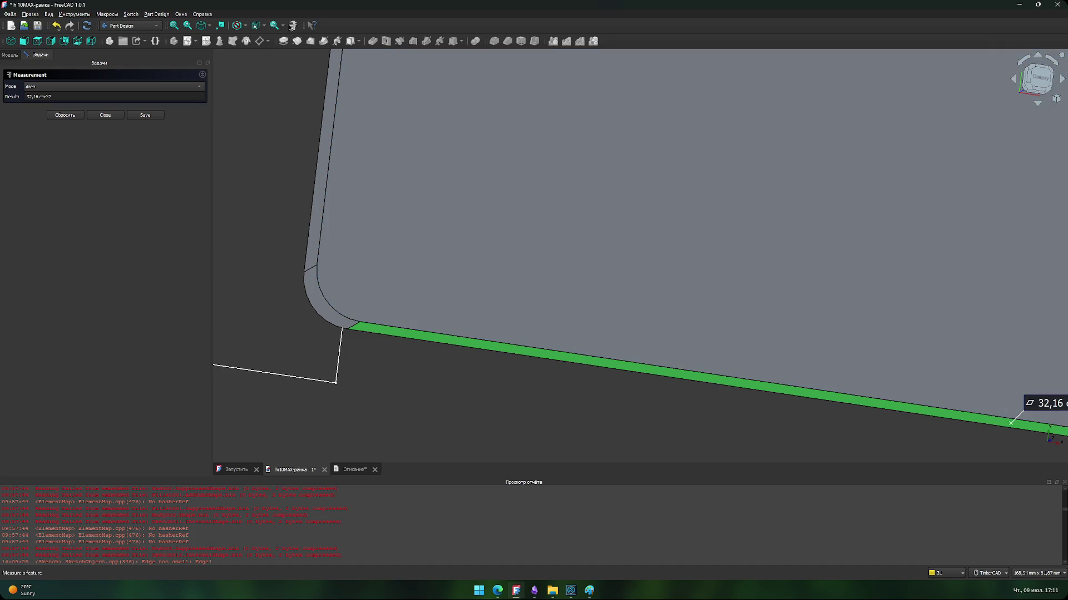
{"action": "left_click", "coordinate": [105, 114]}
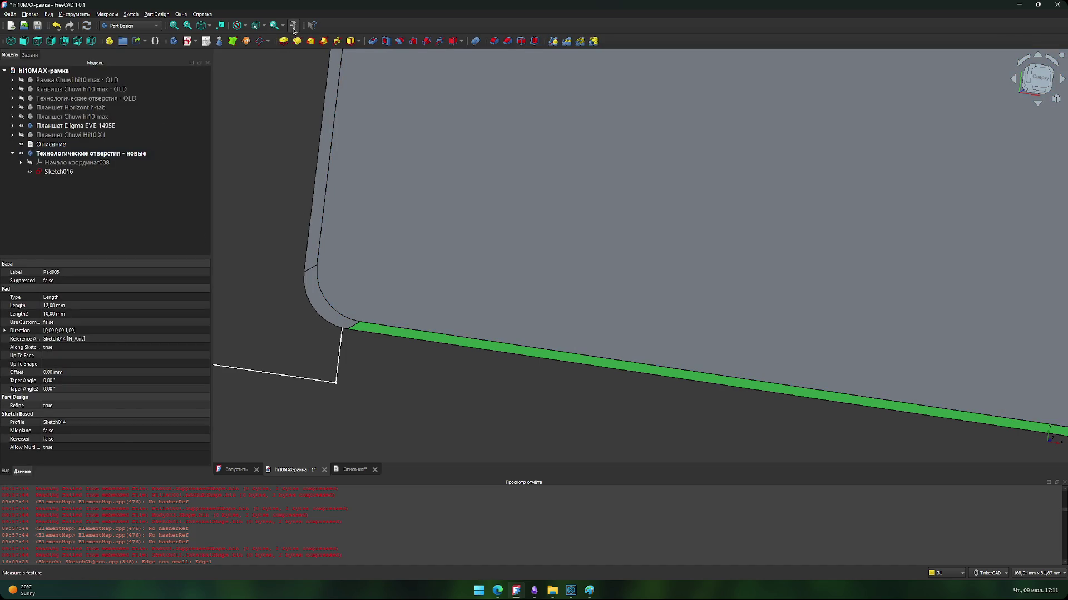
Step: Measure the distance from the tablet's side face to the sketch corner, then reset it
{"action": "left_click", "coordinate": [293, 26]}
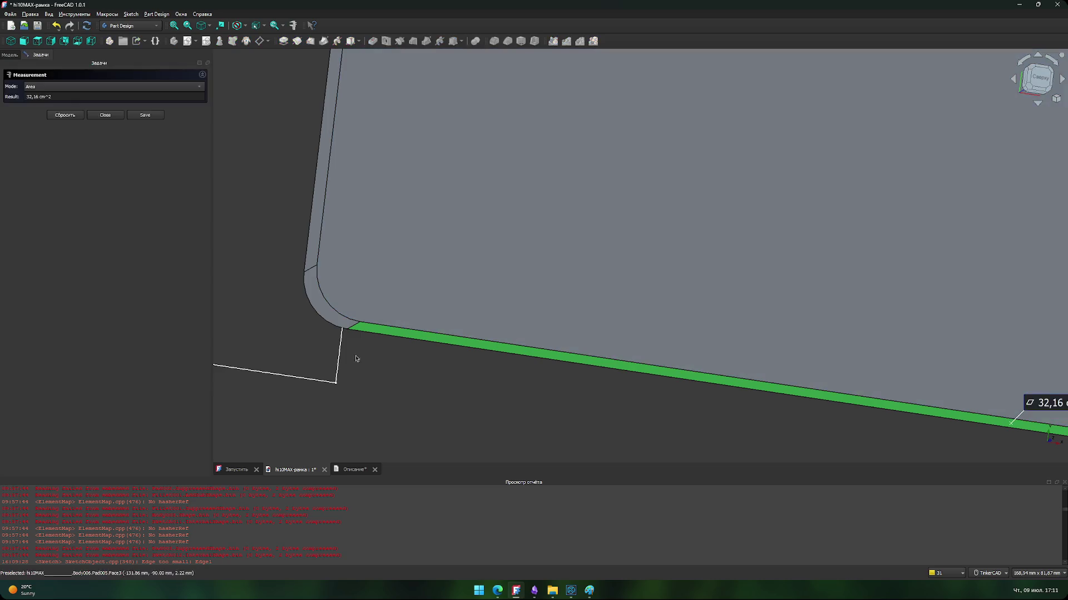
{"action": "left_click", "coordinate": [337, 382]}
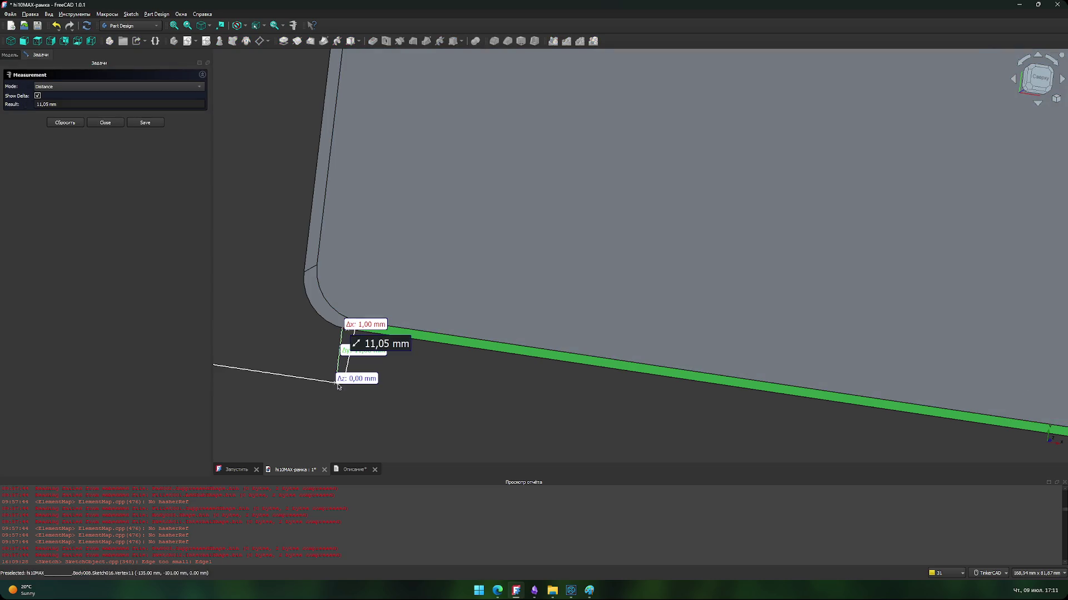
{"action": "scroll", "coordinate": [403, 382], "scroll_direction": "up", "scroll_amount": 2}
{"action": "scroll", "coordinate": [401, 380], "scroll_direction": "up", "scroll_amount": 2}
{"action": "left_click", "coordinate": [383, 382]}
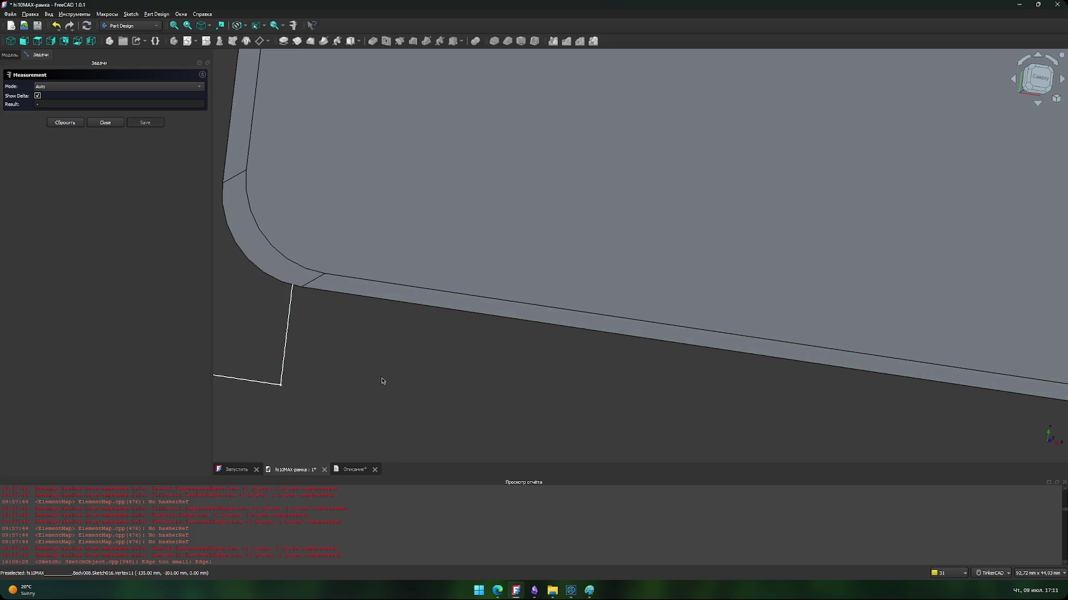
{"action": "scroll", "coordinate": [322, 351], "scroll_direction": "down", "scroll_amount": 6}
{"action": "scroll", "coordinate": [309, 356], "scroll_direction": "down", "scroll_amount": 1}
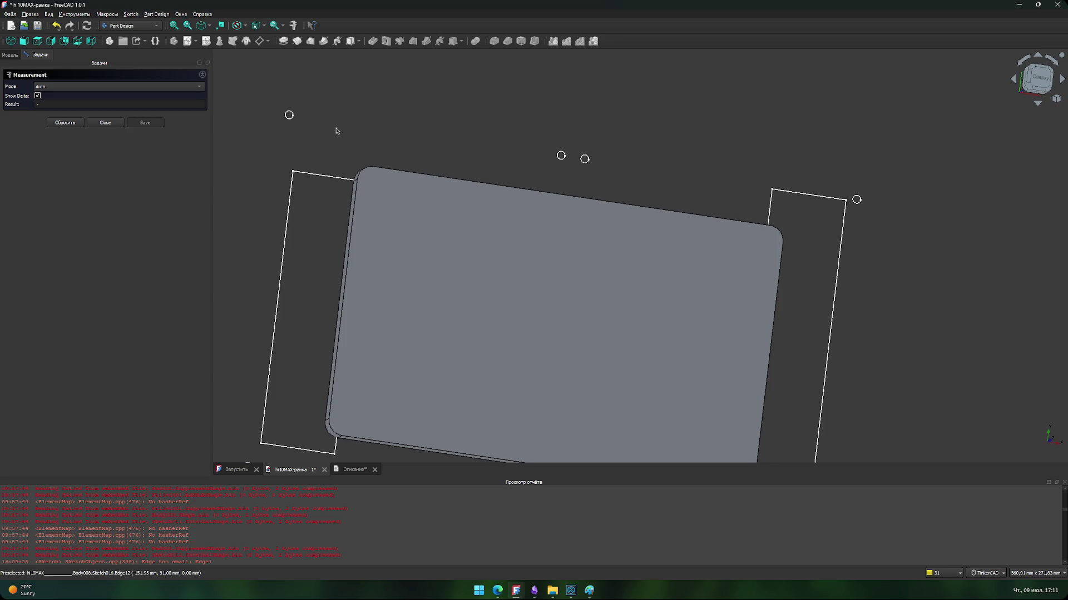
{"action": "left_click", "coordinate": [105, 122]}
Step: In Sketch016, set a frame dimension to 25,50 mm and close the sketch
{"action": "left_click", "coordinate": [59, 172]}
{"action": "double_click", "coordinate": [71, 174]}
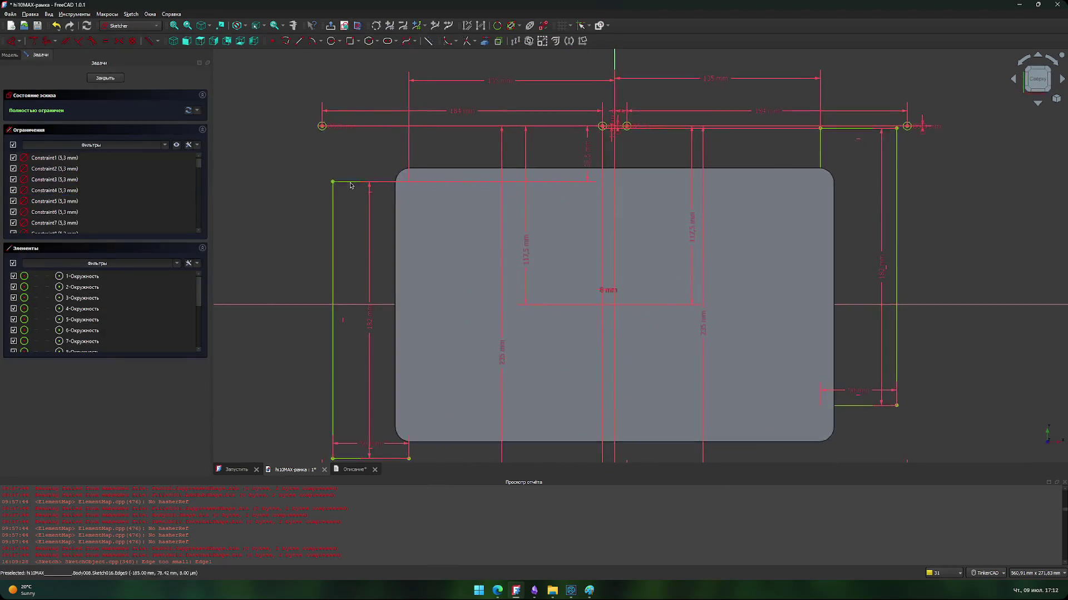
{"action": "scroll", "coordinate": [370, 155], "scroll_direction": "up", "scroll_amount": 3}
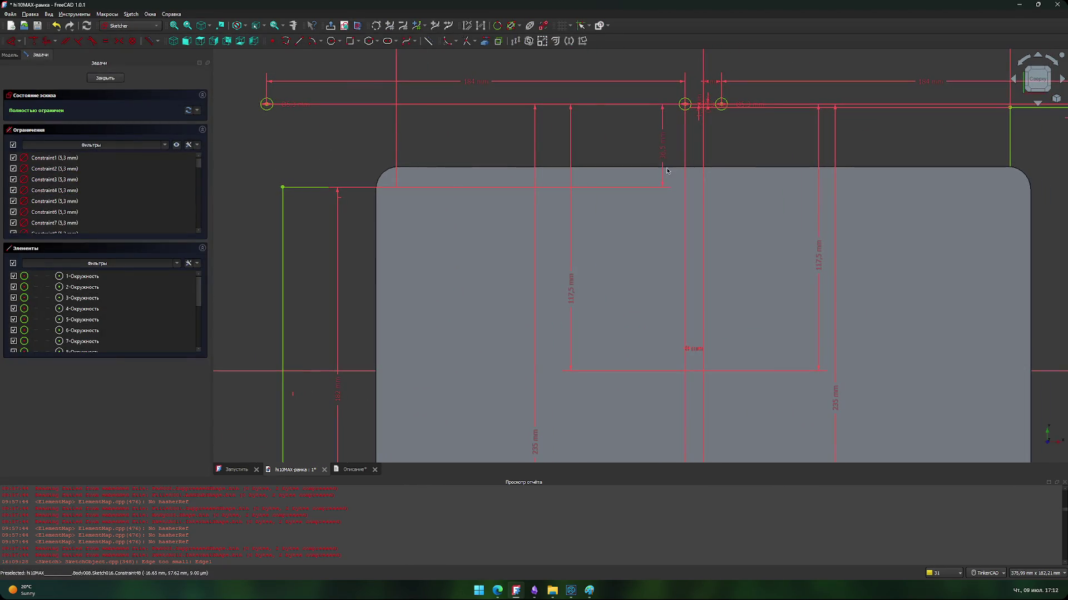
{"action": "double_click", "coordinate": [663, 151]}
{"action": "type", "text": "35,50"}
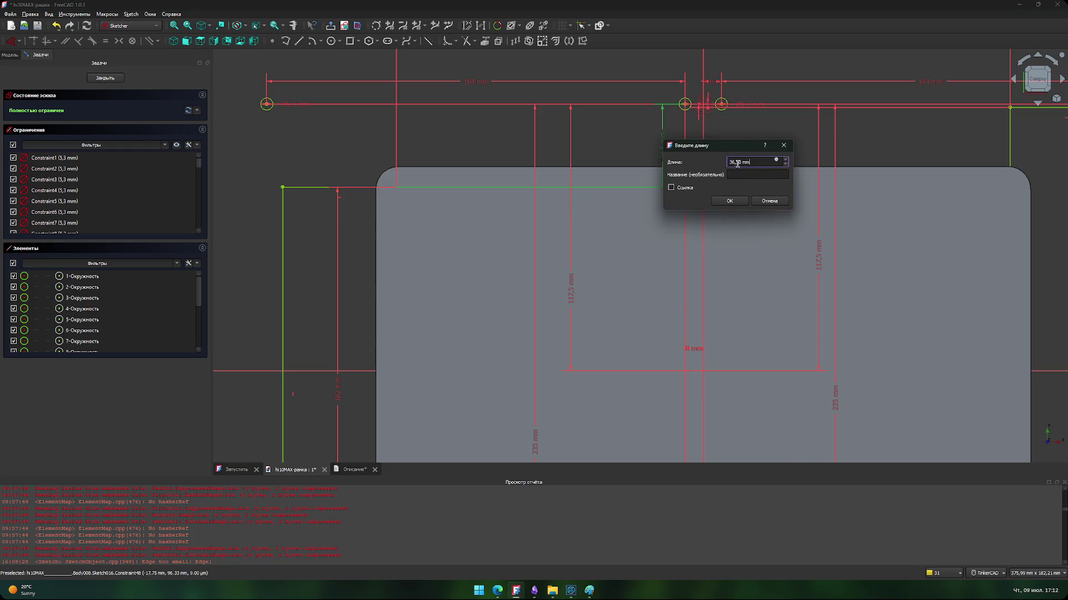
{"action": "key", "text": "BackSpace"}
{"action": "type", "text": "25"}
{"action": "left_click", "coordinate": [745, 203]}
{"action": "scroll", "coordinate": [364, 180], "scroll_direction": "down", "scroll_amount": 4}
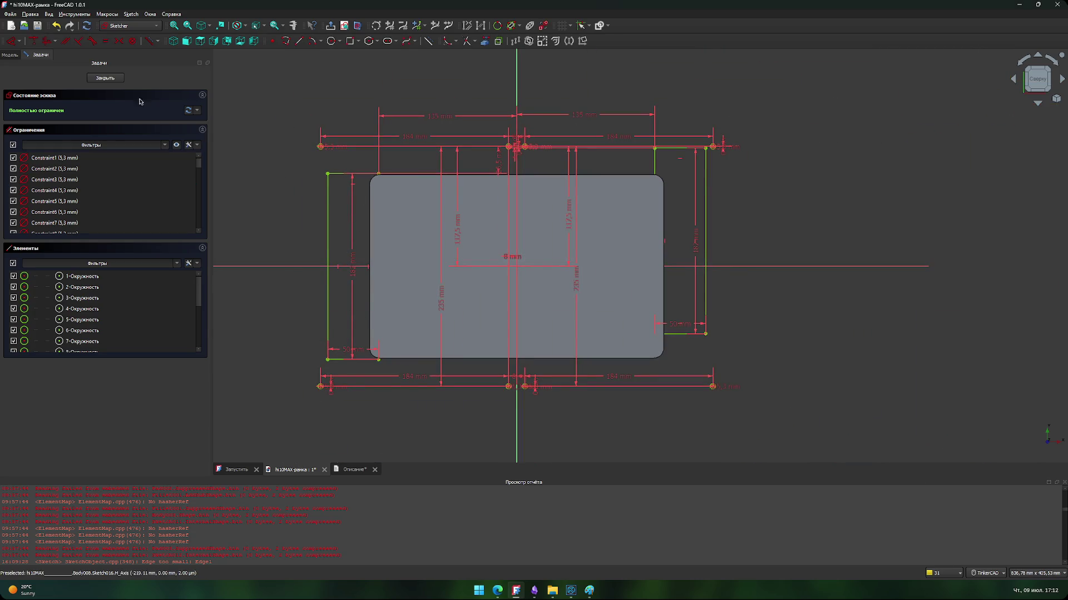
{"action": "left_click", "coordinate": [114, 78]}
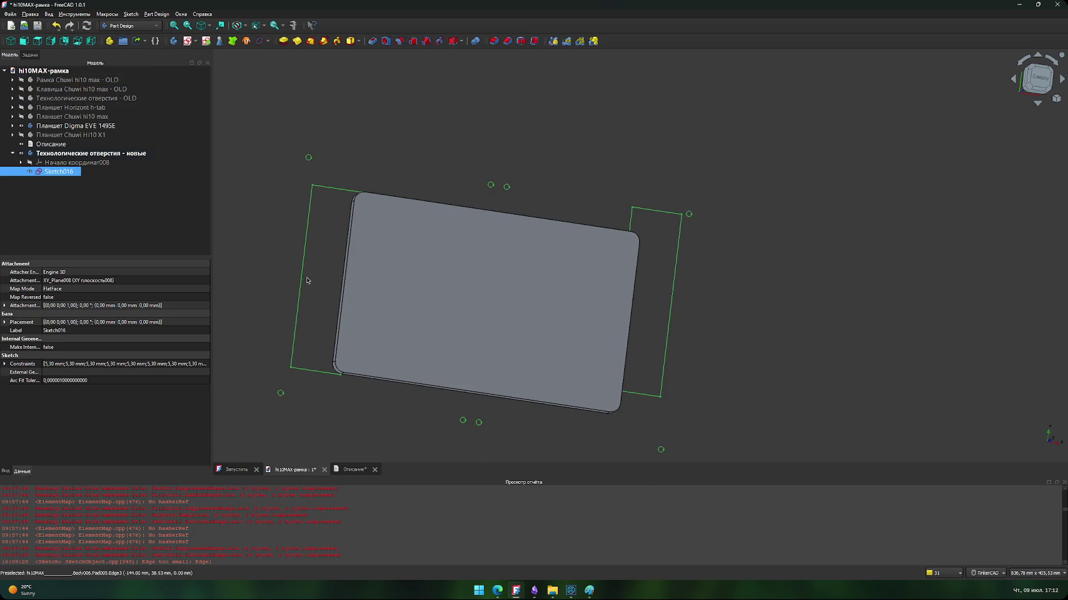
Step: Hide the Digma EVE 1495E tablet and show the Chuwi Hi10 X1 tablet instead
{"action": "right_click_drag", "start_coordinate": [313, 329], "coordinate": [313, 329]}
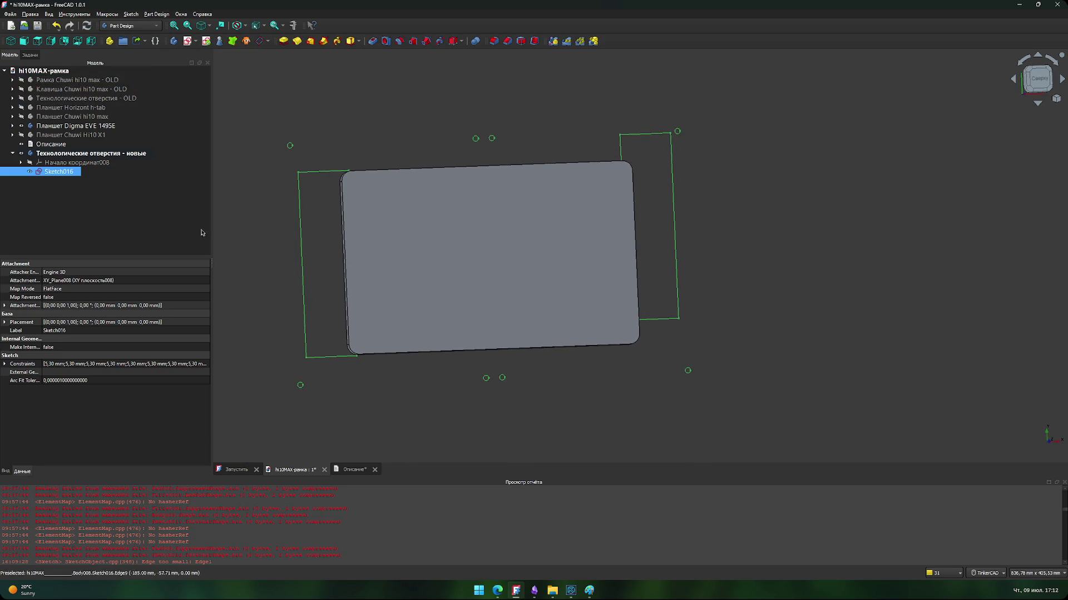
{"action": "left_click", "coordinate": [22, 126]}
{"action": "left_click", "coordinate": [21, 135]}
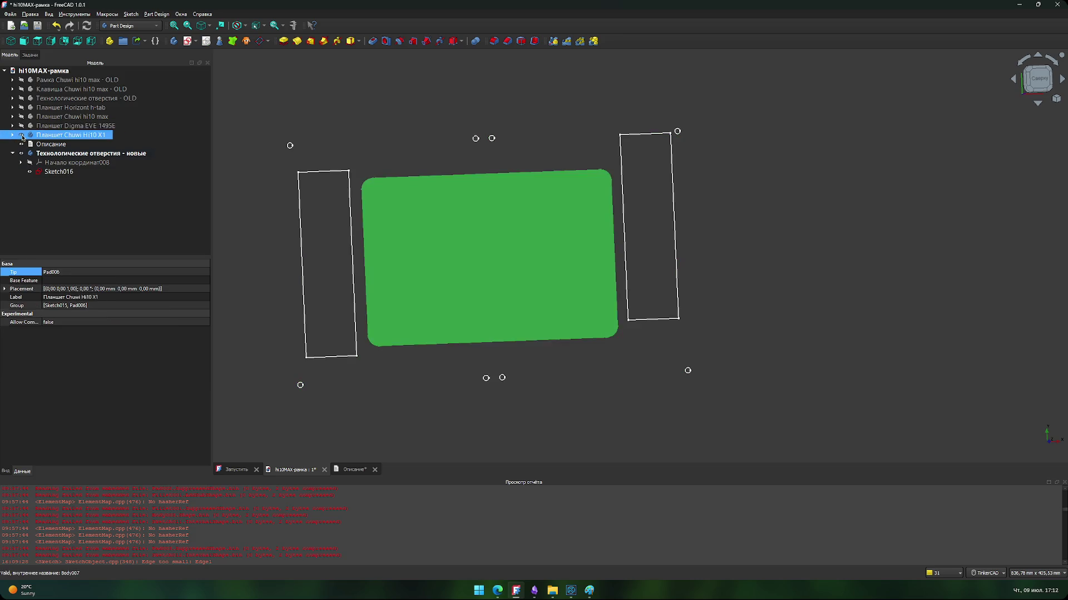
Step: Cycle tablet visibility so only the Horizont h-tab body is shown
{"action": "left_click", "coordinate": [21, 135]}
{"action": "left_click", "coordinate": [22, 117]}
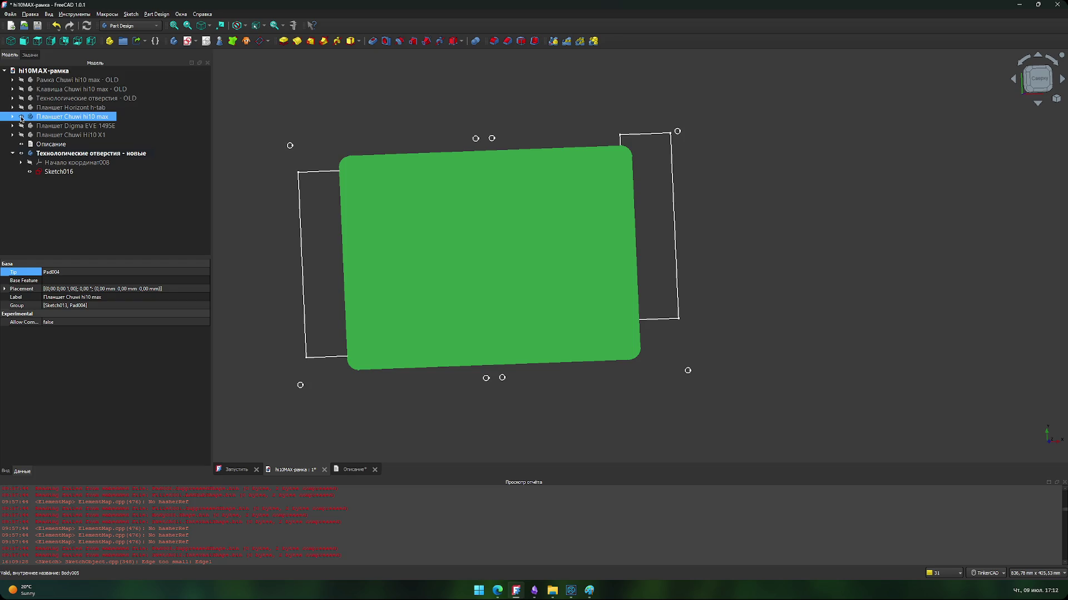
{"action": "scroll", "coordinate": [247, 108], "scroll_direction": "up", "scroll_amount": 5}
{"action": "left_click", "coordinate": [433, 193]}
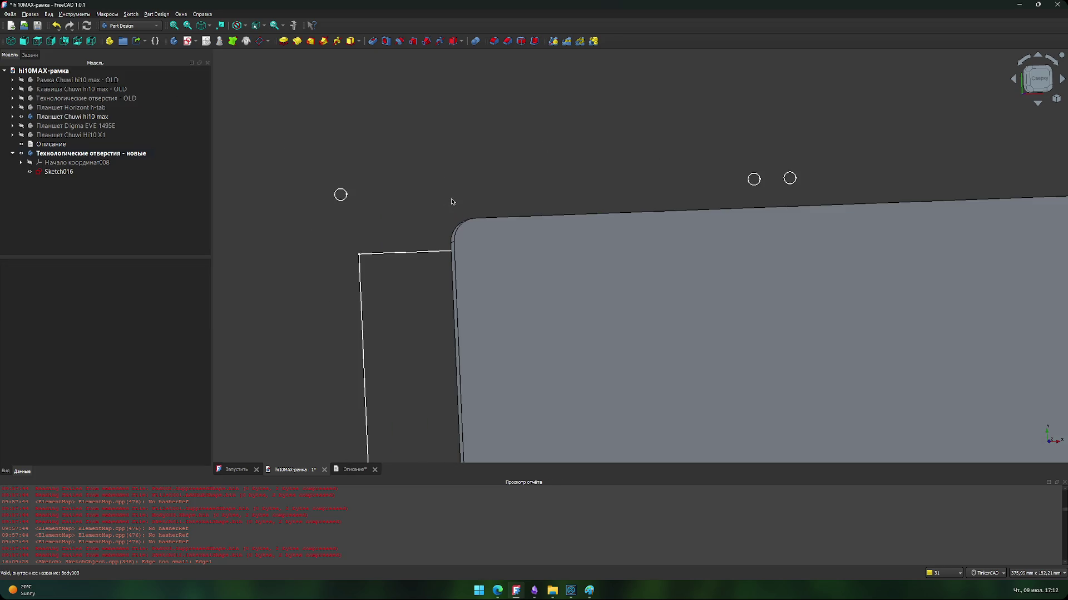
{"action": "scroll", "coordinate": [442, 197], "scroll_direction": "down", "scroll_amount": 5}
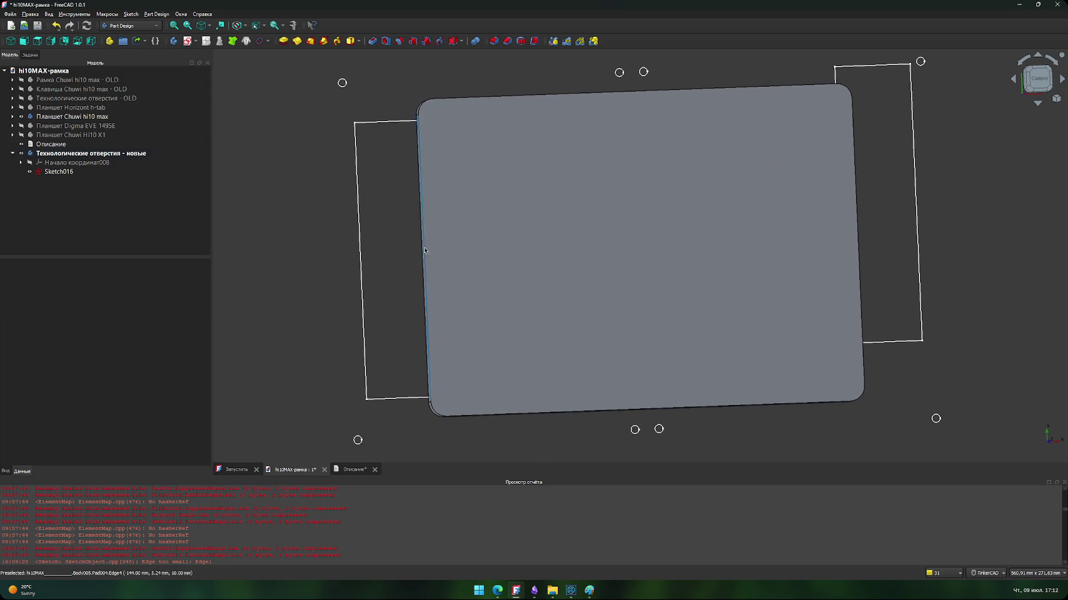
{"action": "scroll", "coordinate": [411, 244], "scroll_direction": "down", "scroll_amount": 1}
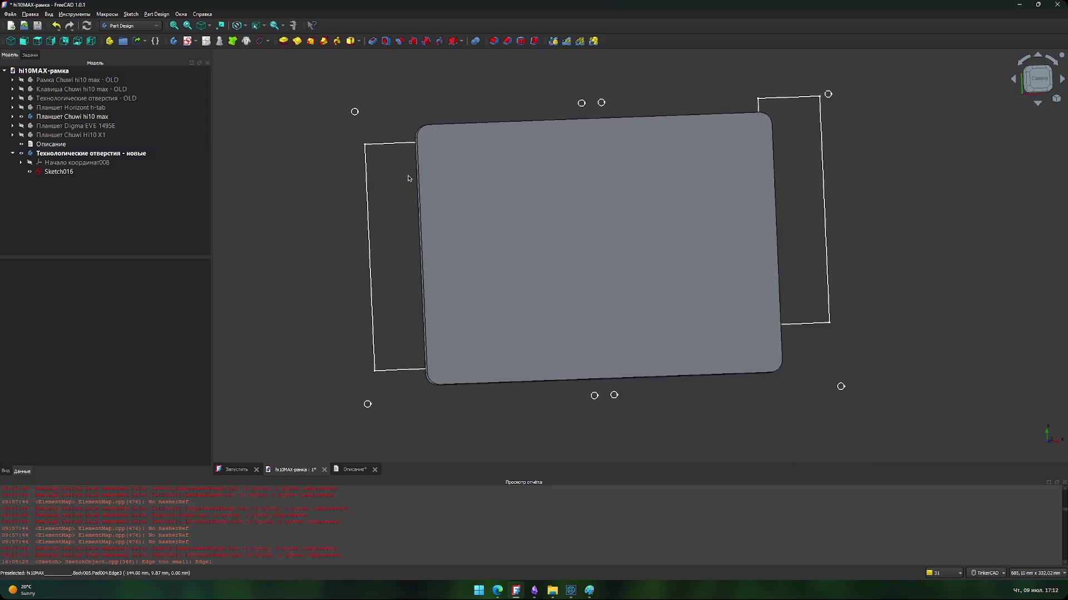
{"action": "left_click", "coordinate": [54, 117]}
{"action": "left_click", "coordinate": [22, 117]}
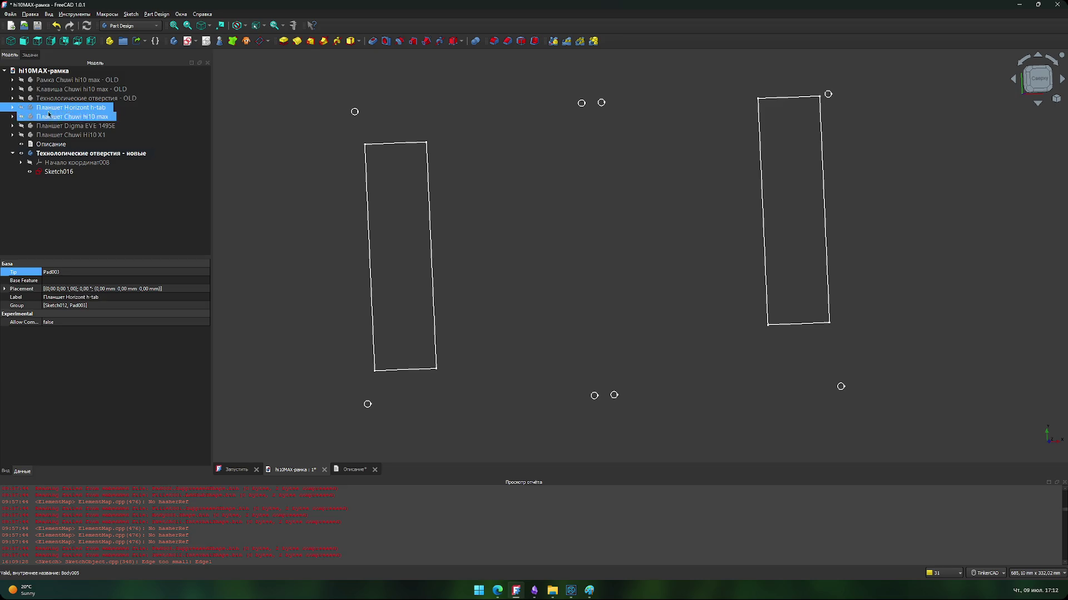
{"action": "left_click", "coordinate": [21, 107]}
Step: Zoom to the Horizont h-tab's top-left corner and measure its top side face (36,00 cm^2)
{"action": "scroll", "coordinate": [270, 191], "scroll_direction": "up", "scroll_amount": 3}
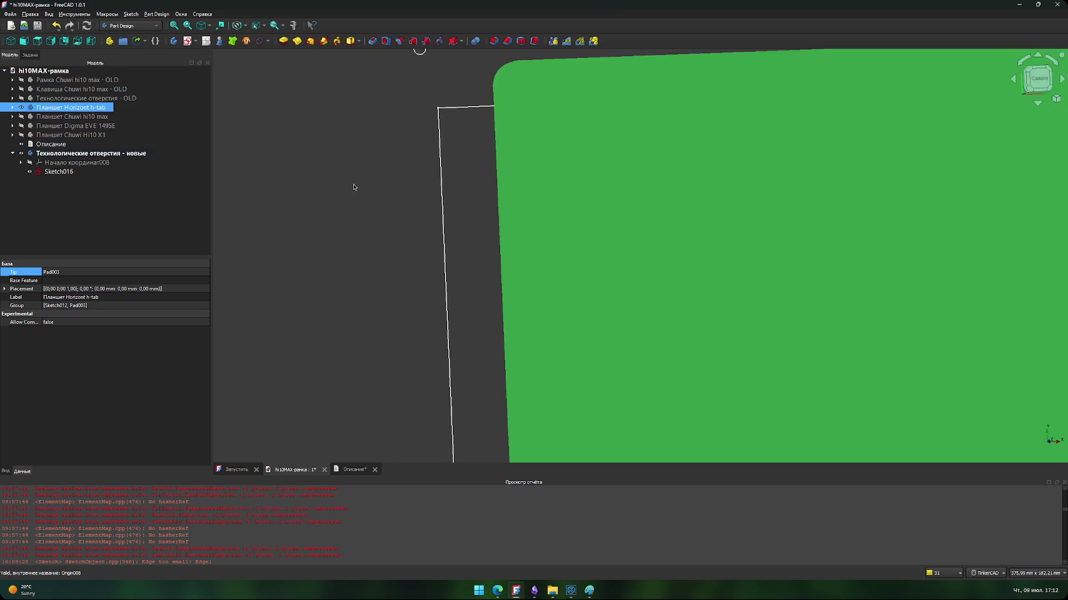
{"action": "left_click", "coordinate": [336, 186]}
{"action": "middle_click_drag", "start_coordinate": [395, 210], "coordinate": [389, 252]}
{"action": "scroll", "coordinate": [470, 157], "scroll_direction": "up", "scroll_amount": 2}
{"action": "right_click_drag", "start_coordinate": [476, 161], "coordinate": [454, 144]}
{"action": "middle_click_drag", "start_coordinate": [455, 143], "coordinate": [476, 239]}
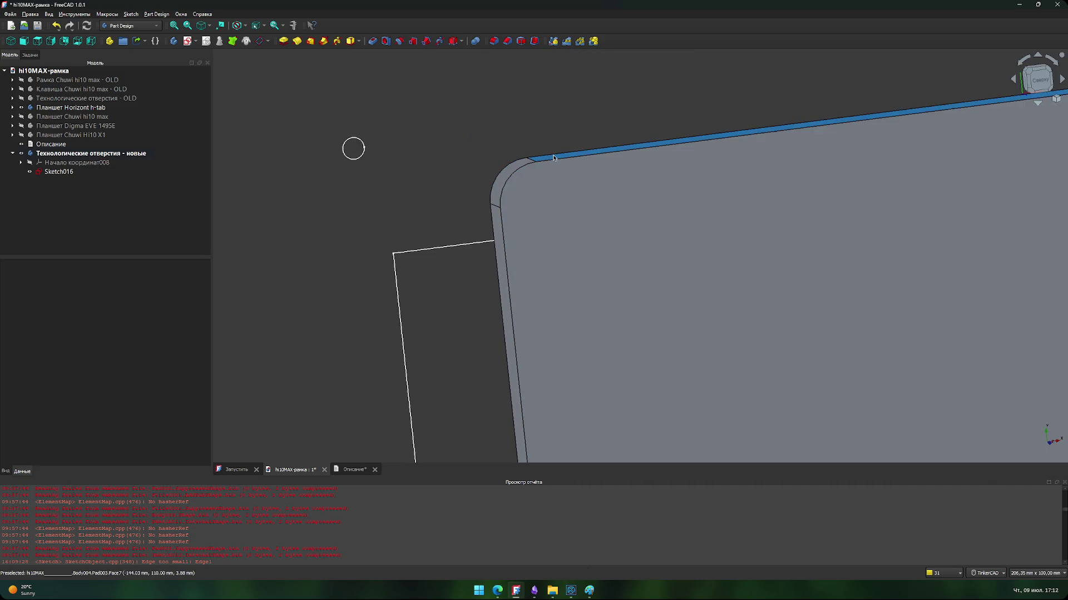
{"action": "left_click", "coordinate": [667, 142]}
{"action": "left_click", "coordinate": [293, 25]}
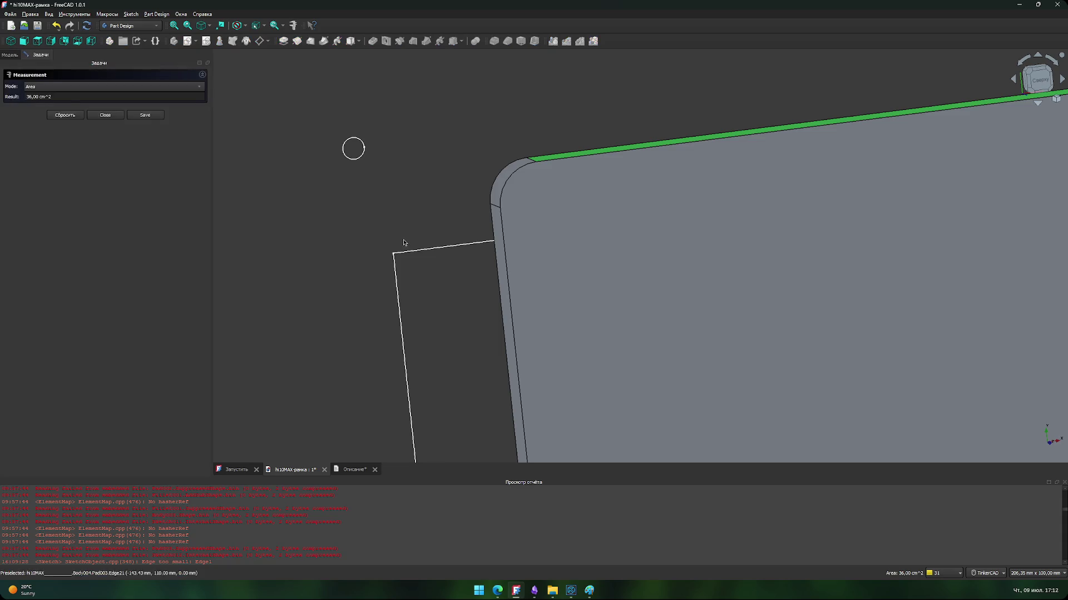
Step: Measure the 39,82 mm sketch-corner-to-tablet gap, reset it, level the view and close the tool
{"action": "left_click", "coordinate": [394, 252]}
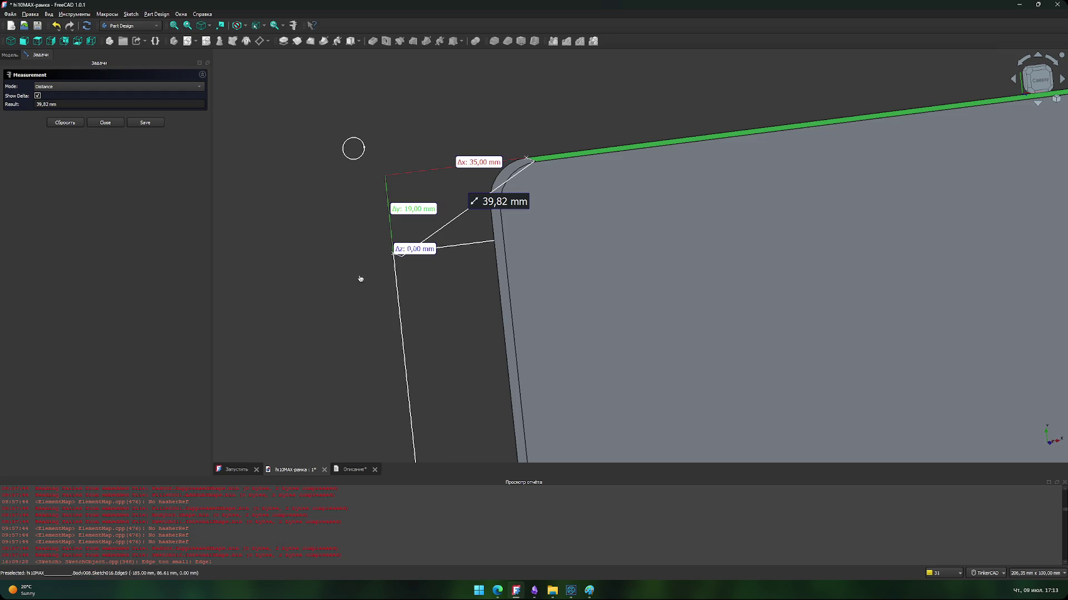
{"action": "scroll", "coordinate": [362, 286], "scroll_direction": "down", "scroll_amount": 5}
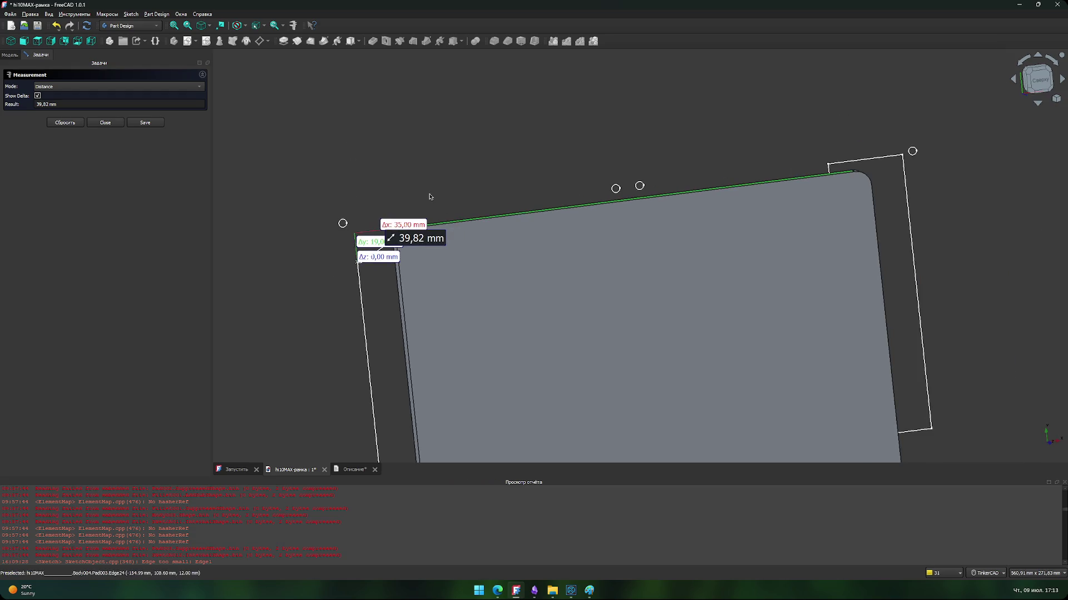
{"action": "left_click", "coordinate": [424, 203]}
{"action": "mouse_move", "coordinate": [439, 415]}
{"action": "right_mouse_down"}
{"action": "mouse_move", "coordinate": [467, 413]}
{"action": "mouse_move", "coordinate": [448, 415]}
{"action": "right_mouse_up"}
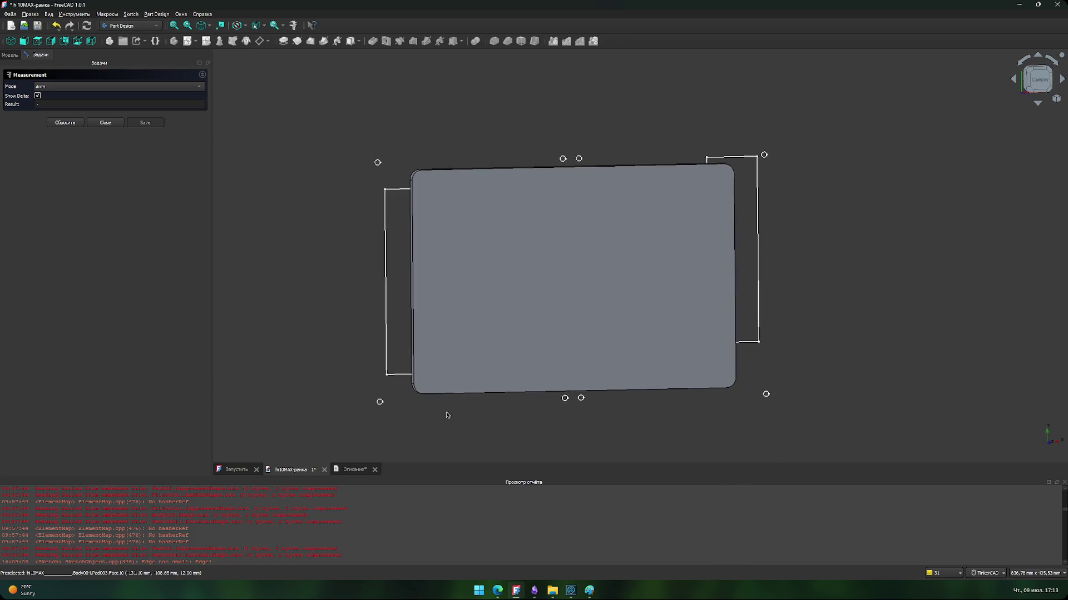
{"action": "left_click", "coordinate": [117, 123]}
Step: Toggle each tablet body's visibility in turn, ending with only Chuwi hi10 max shown
{"action": "left_click", "coordinate": [293, 229]}
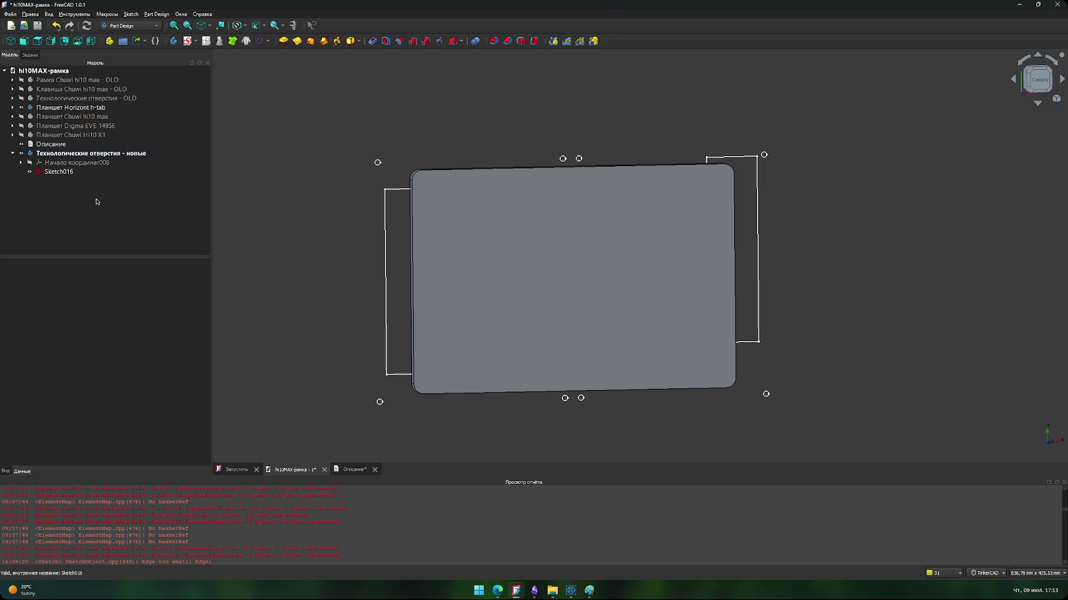
{"action": "scroll", "coordinate": [349, 270], "scroll_direction": "up", "scroll_amount": 3}
{"action": "right_click_drag", "start_coordinate": [352, 269], "coordinate": [360, 276]}
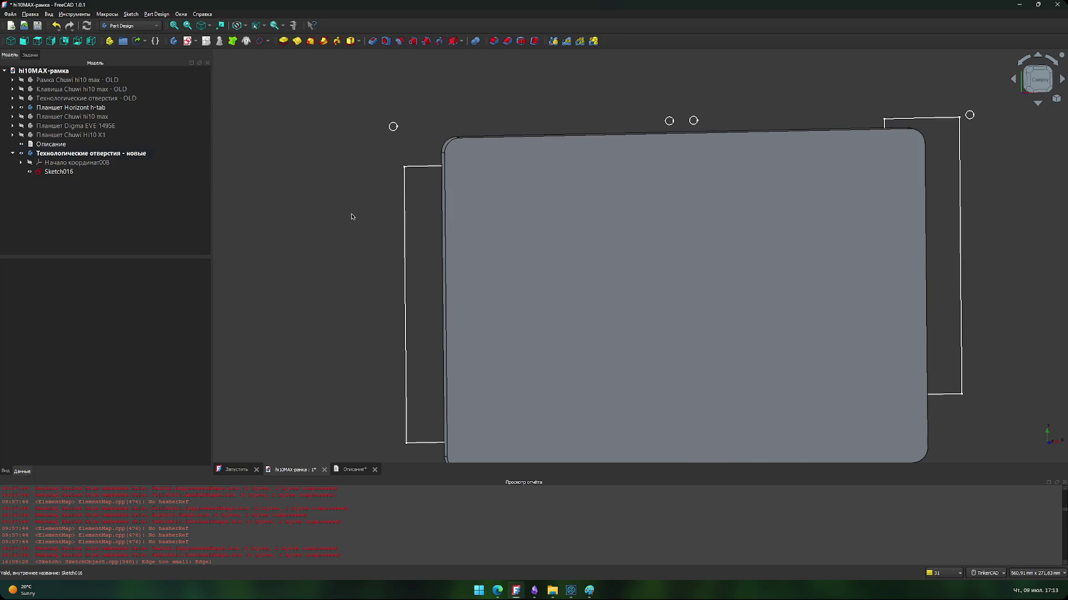
{"action": "left_click", "coordinate": [22, 108]}
{"action": "left_click", "coordinate": [22, 117]}
{"action": "left_click", "coordinate": [22, 117]}
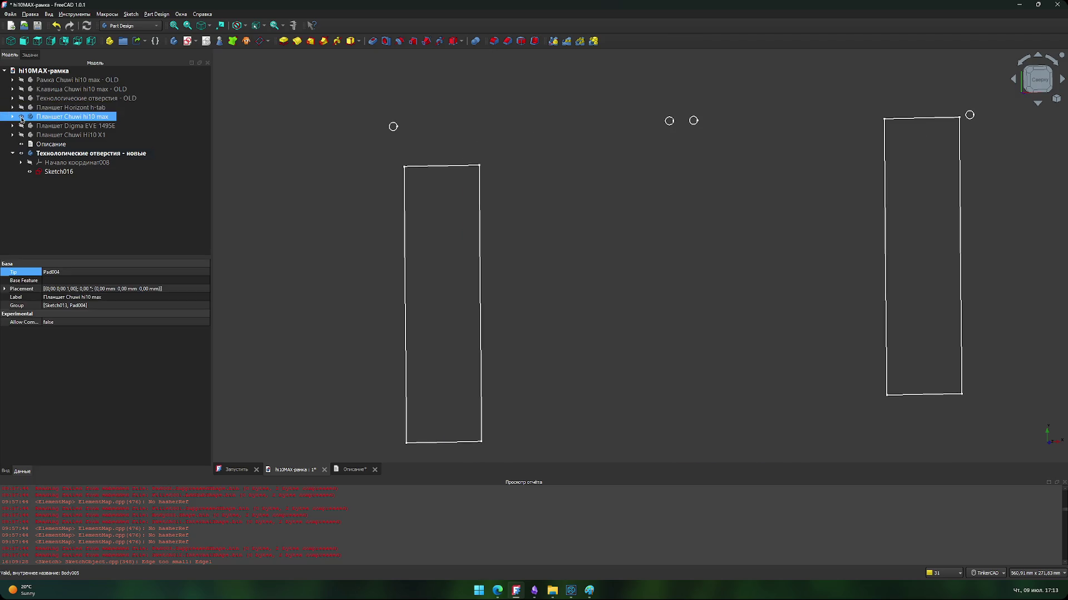
{"action": "left_click", "coordinate": [22, 126]}
{"action": "left_click", "coordinate": [22, 126]}
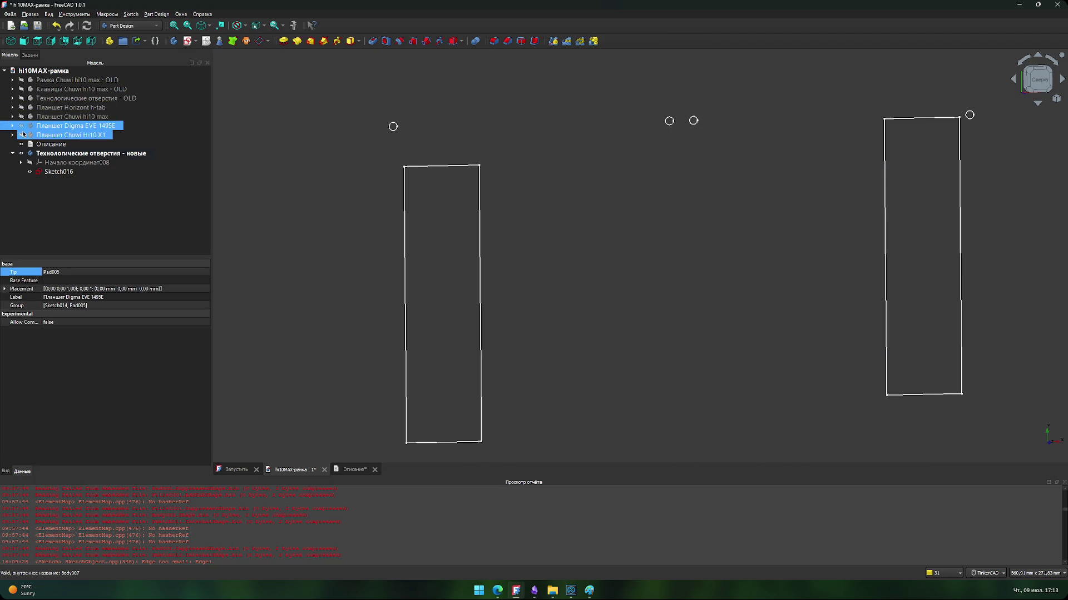
{"action": "left_click", "coordinate": [22, 135]}
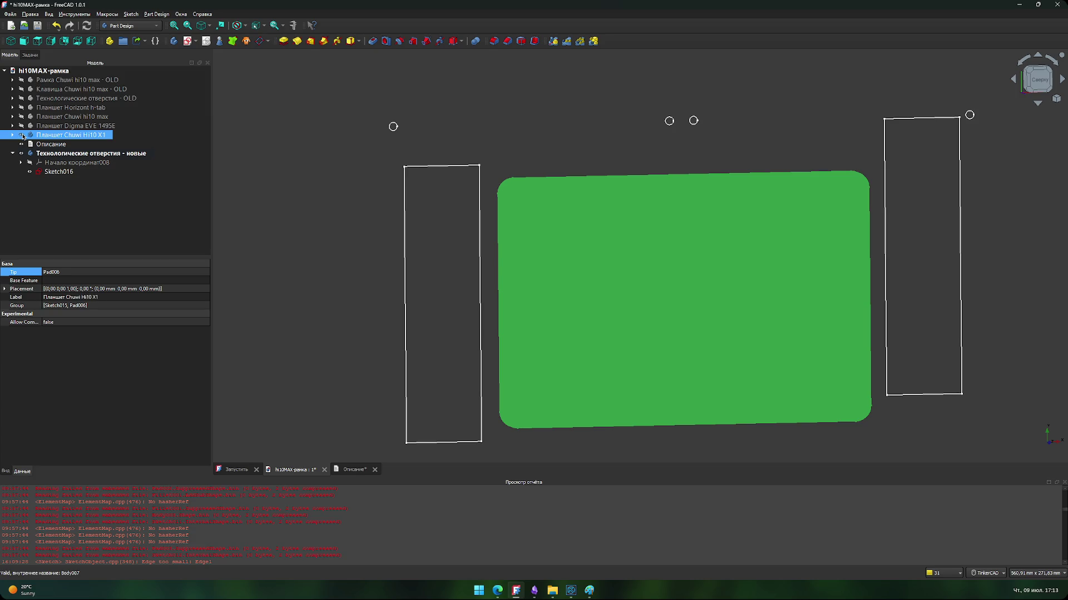
{"action": "left_click", "coordinate": [22, 135]}
{"action": "left_click", "coordinate": [21, 117]}
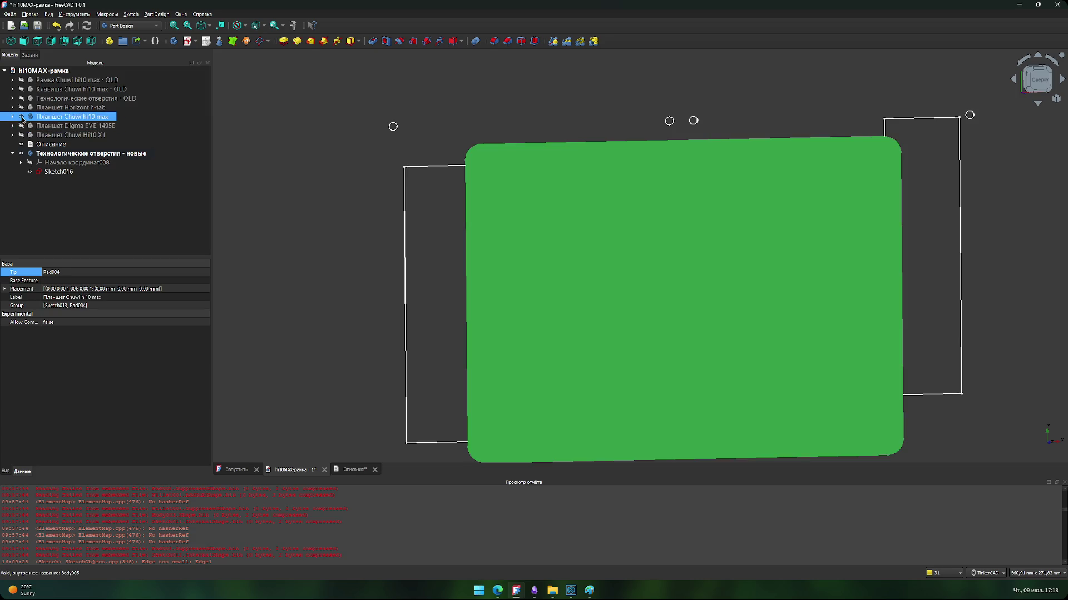
Step: Hide the Chuwi hi10 max body, recenter the sketch rectangles and holes, and select Sketch016
{"action": "left_click", "coordinate": [287, 229]}
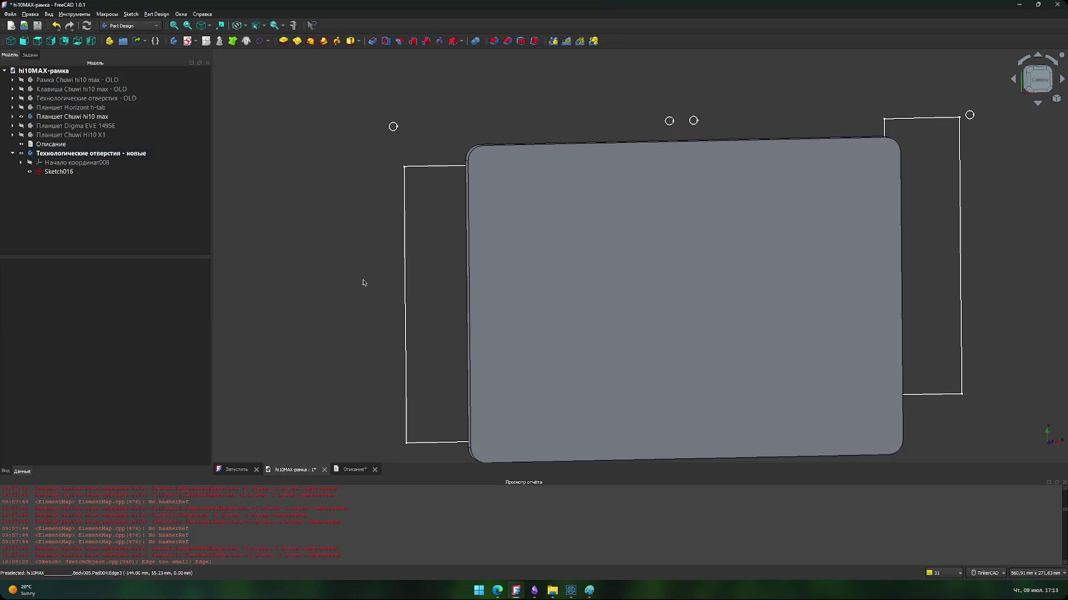
{"action": "left_click", "coordinate": [50, 127]}
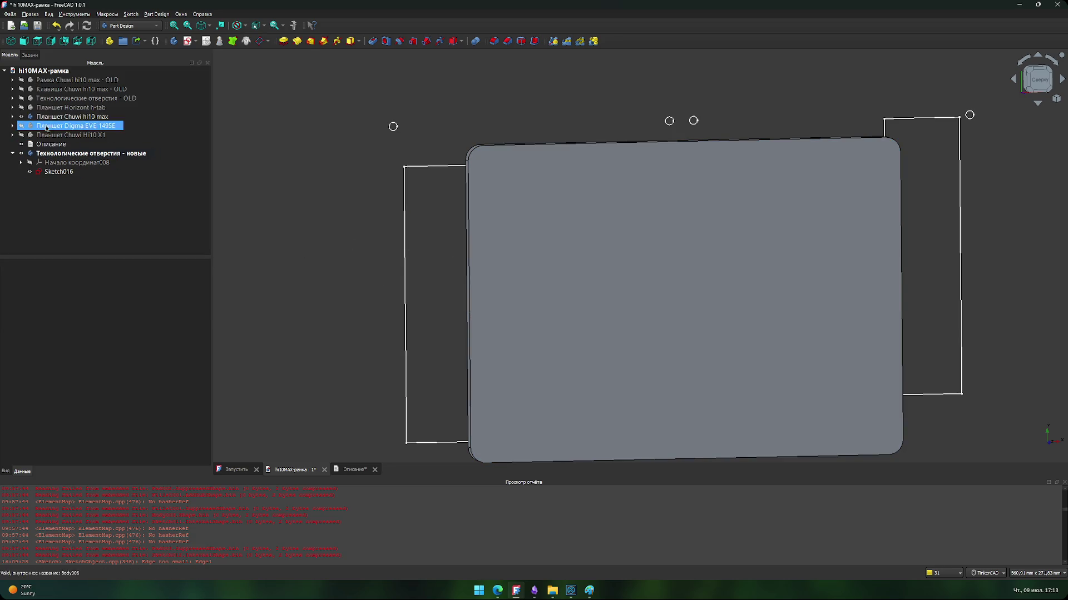
{"action": "left_click", "coordinate": [22, 117]}
{"action": "middle_click_drag", "start_coordinate": [419, 235], "coordinate": [343, 224]}
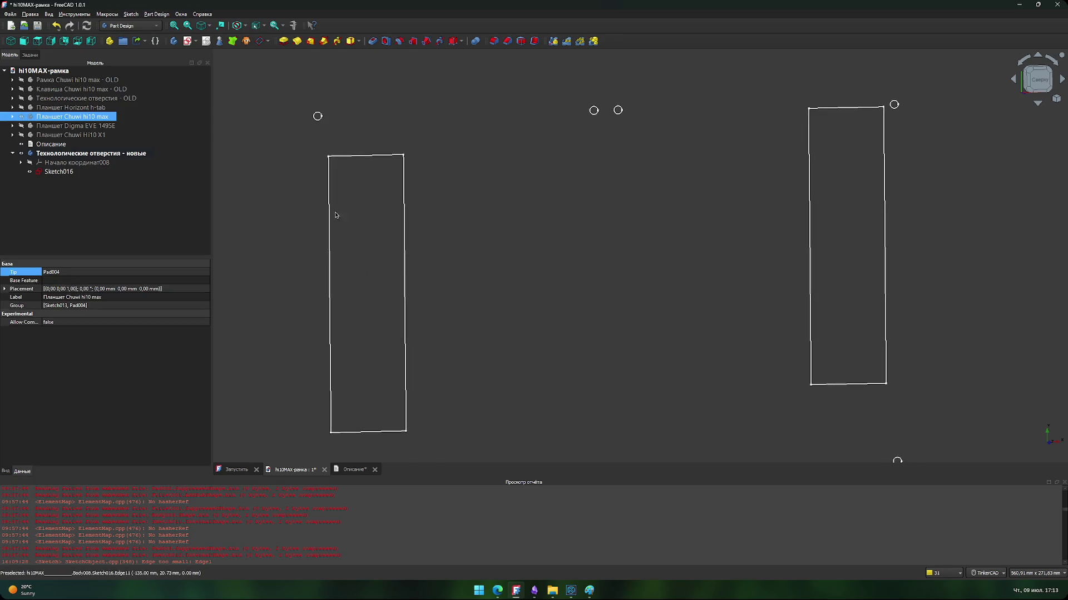
{"action": "scroll", "coordinate": [400, 265], "scroll_direction": "down", "scroll_amount": 2}
{"action": "middle_click_drag", "start_coordinate": [505, 338], "coordinate": [531, 344]}
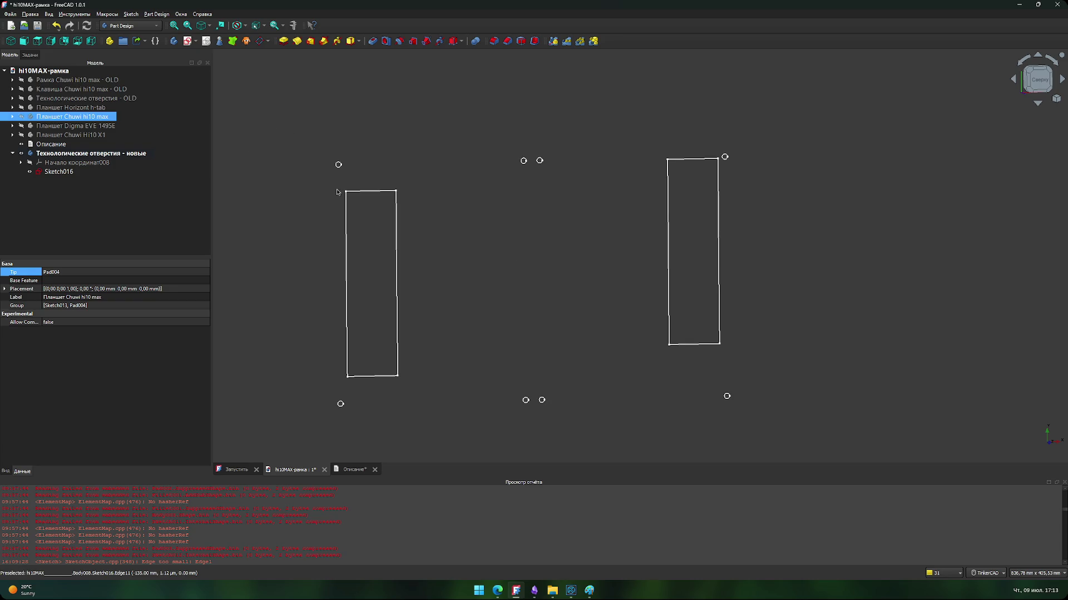
{"action": "left_click", "coordinate": [66, 172]}
Step: Open Sketch016 and inspect the 26,50 mm length dimension, cancelling without changes
{"action": "double_click", "coordinate": [68, 174]}
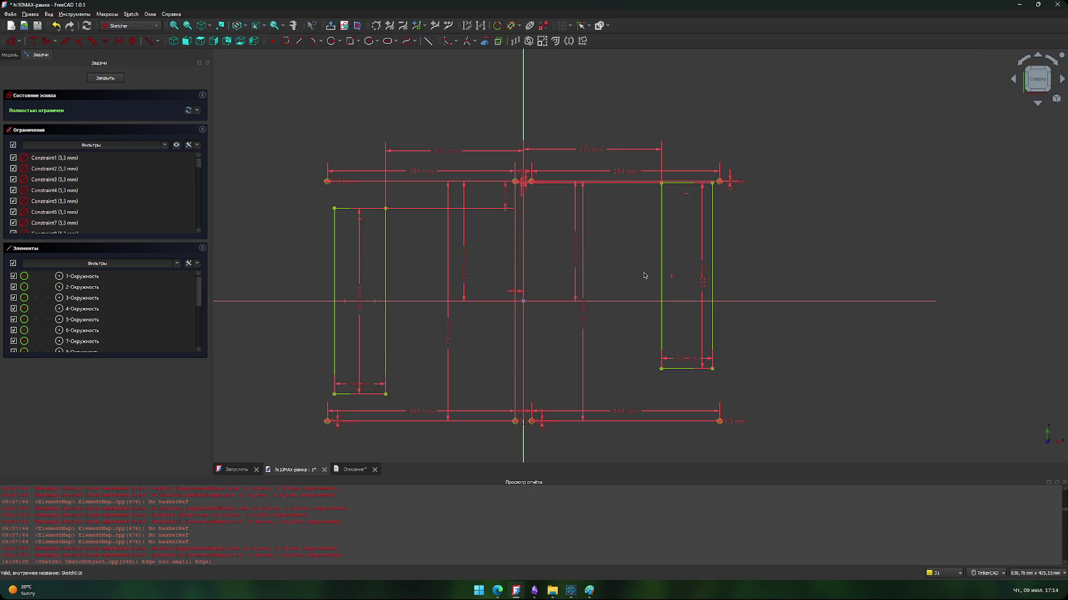
{"action": "scroll", "coordinate": [628, 227], "scroll_direction": "up", "scroll_amount": 5}
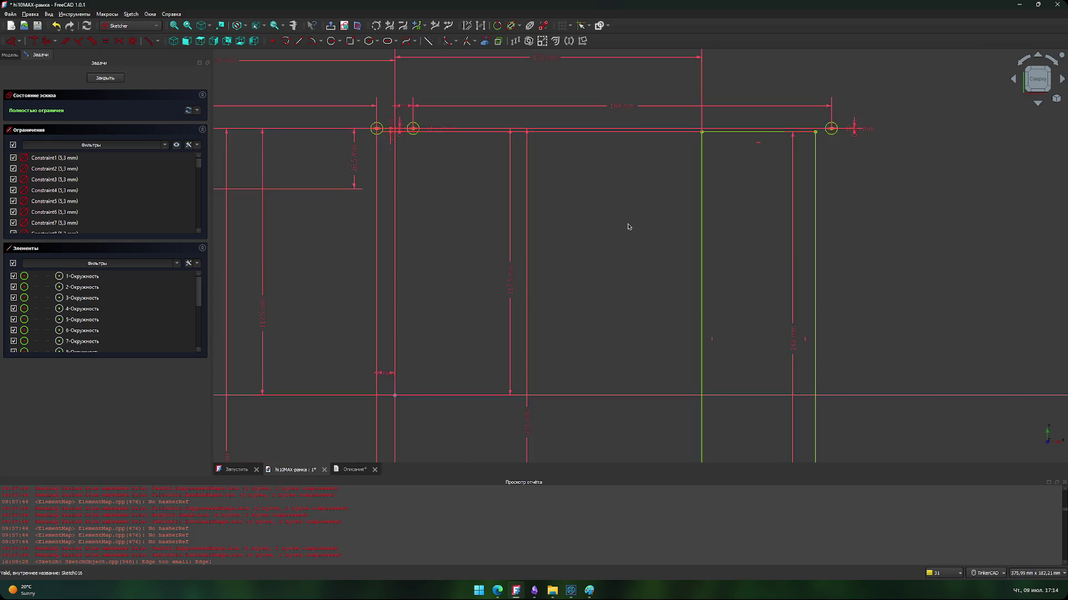
{"action": "double_click", "coordinate": [353, 168]}
{"action": "left_click", "coordinate": [441, 176]}
{"action": "double_click", "coordinate": [421, 177]}
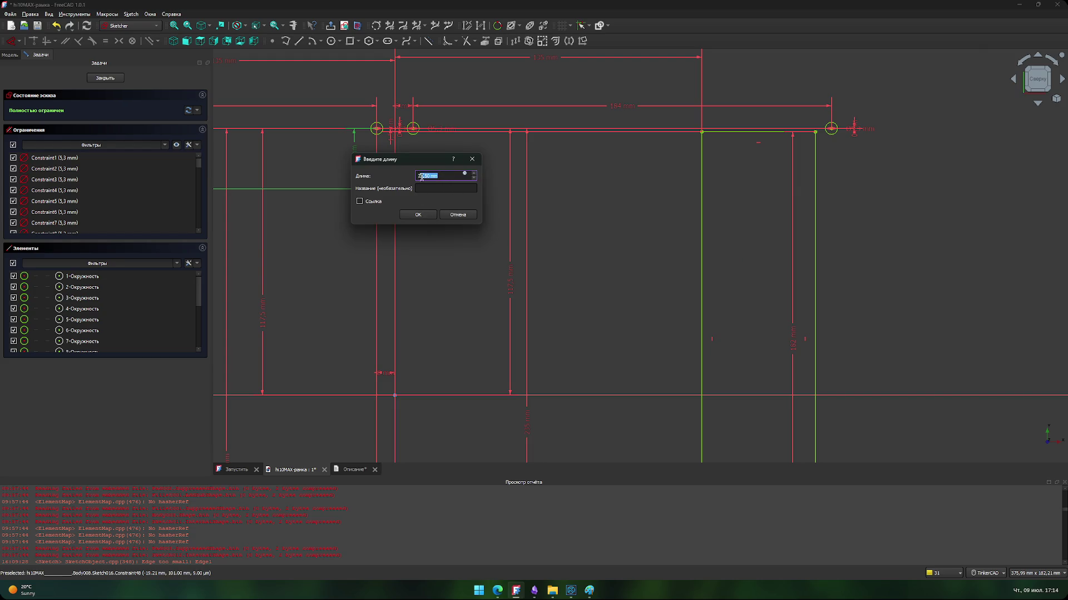
{"action": "left_click", "coordinate": [470, 215]}
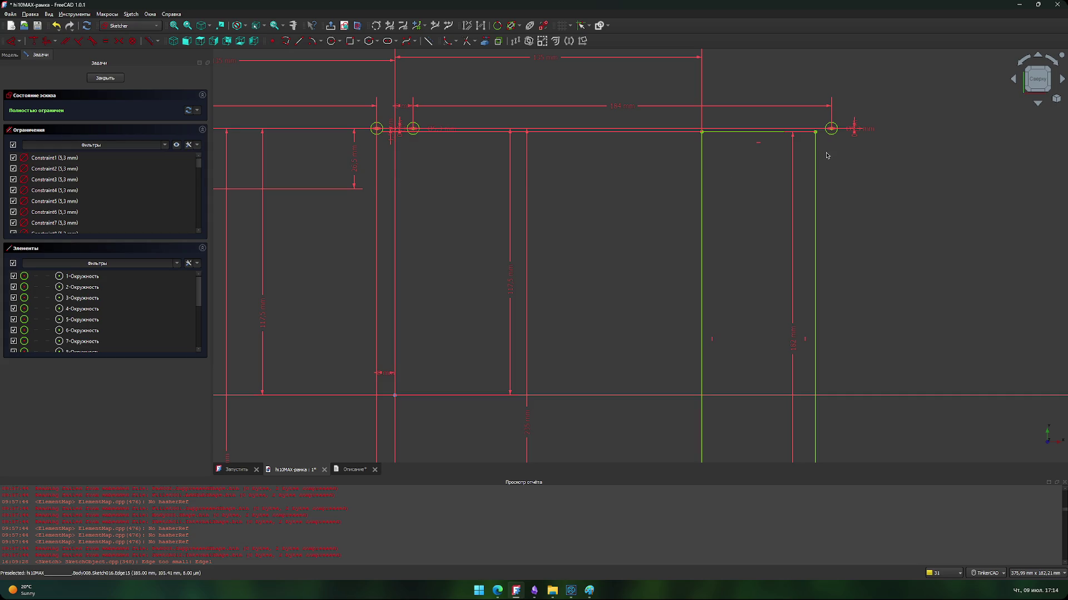
Step: Pan to the top hole circles, set the tiny dimension beside them to 0, and close the sketch
{"action": "scroll", "coordinate": [602, 179], "scroll_direction": "up", "scroll_amount": 3}
{"action": "middle_click_drag", "start_coordinate": [382, 126], "coordinate": [451, 207]}
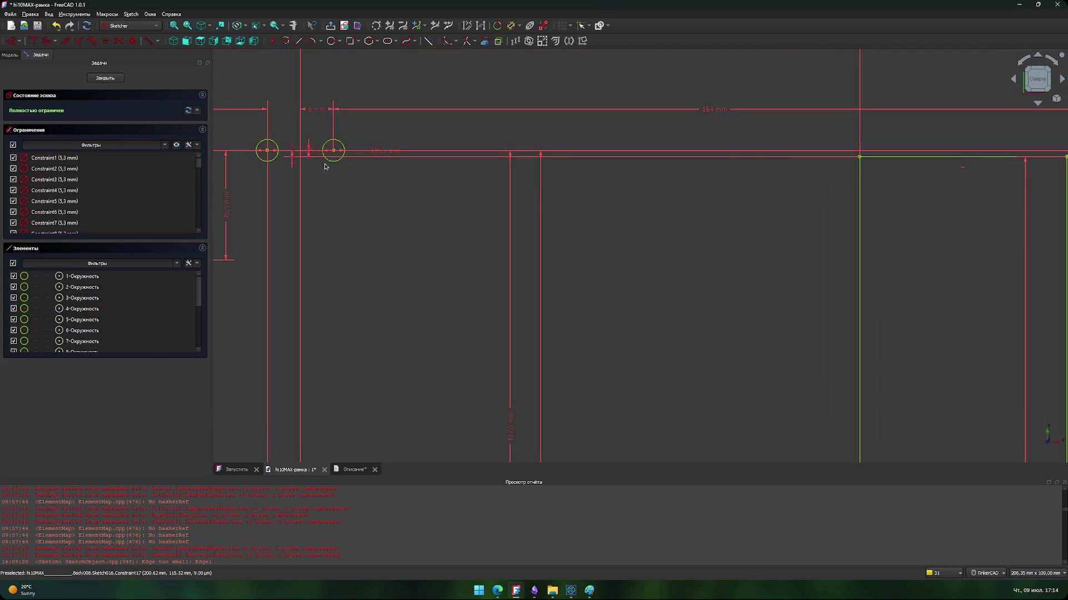
{"action": "middle_click_drag", "start_coordinate": [767, 243], "coordinate": [511, 252]}
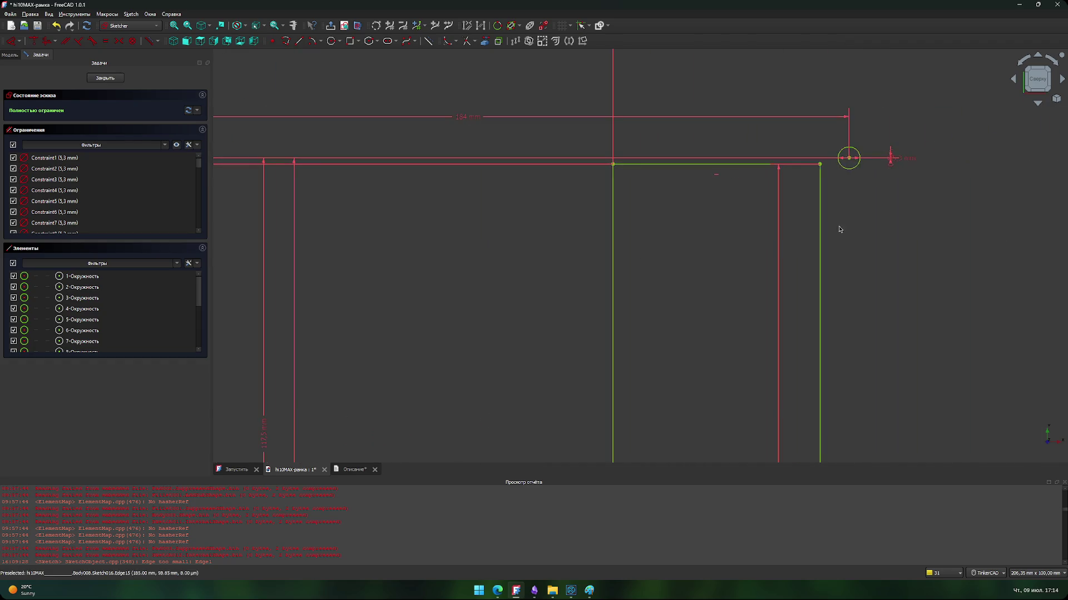
{"action": "scroll", "coordinate": [425, 271], "scroll_direction": "down", "scroll_amount": 3}
{"action": "mouse_move", "coordinate": [455, 309]}
{"action": "middle_mouse_down"}
{"action": "mouse_move", "coordinate": [498, 312]}
{"action": "mouse_move", "coordinate": [489, 200]}
{"action": "mouse_move", "coordinate": [519, 148]}
{"action": "mouse_move", "coordinate": [508, 316]}
{"action": "mouse_move", "coordinate": [676, 355]}
{"action": "middle_mouse_up"}
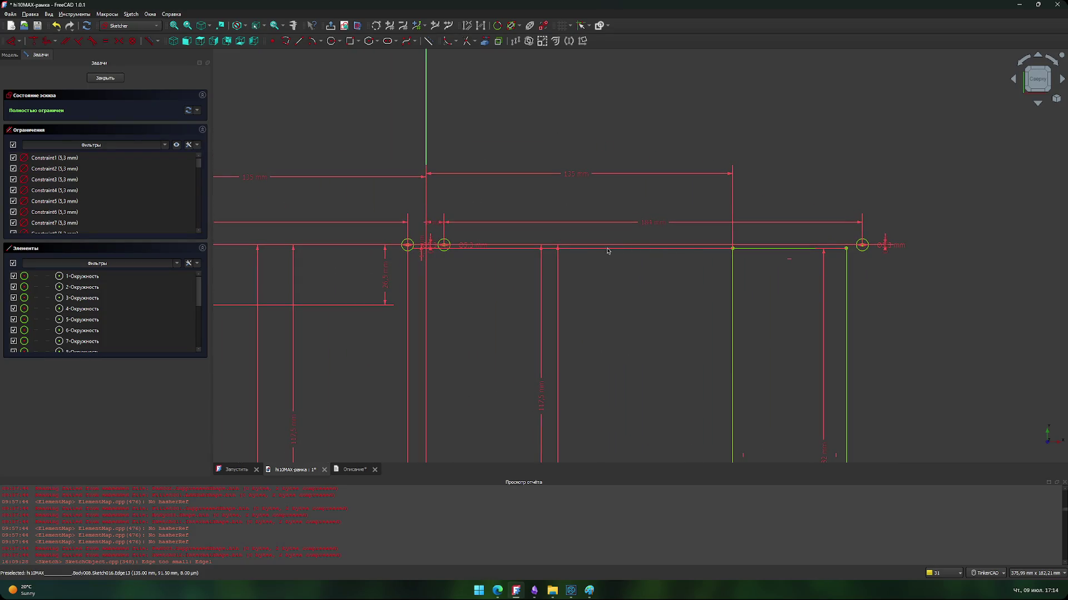
{"action": "scroll", "coordinate": [455, 239], "scroll_direction": "up", "scroll_amount": 6}
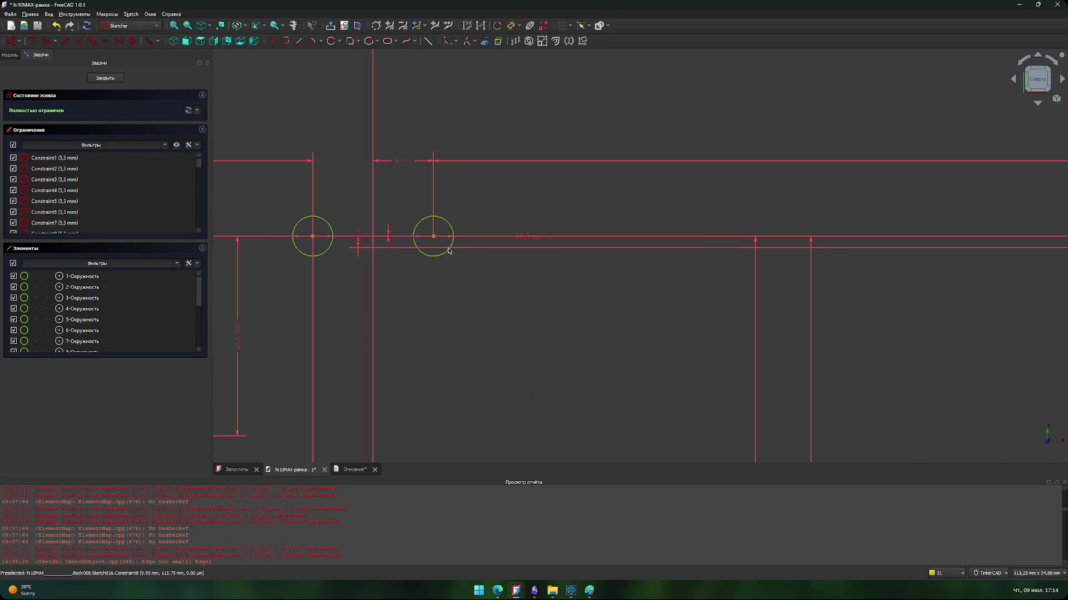
{"action": "double_click", "coordinate": [357, 243]}
{"action": "type", "text": "0"}
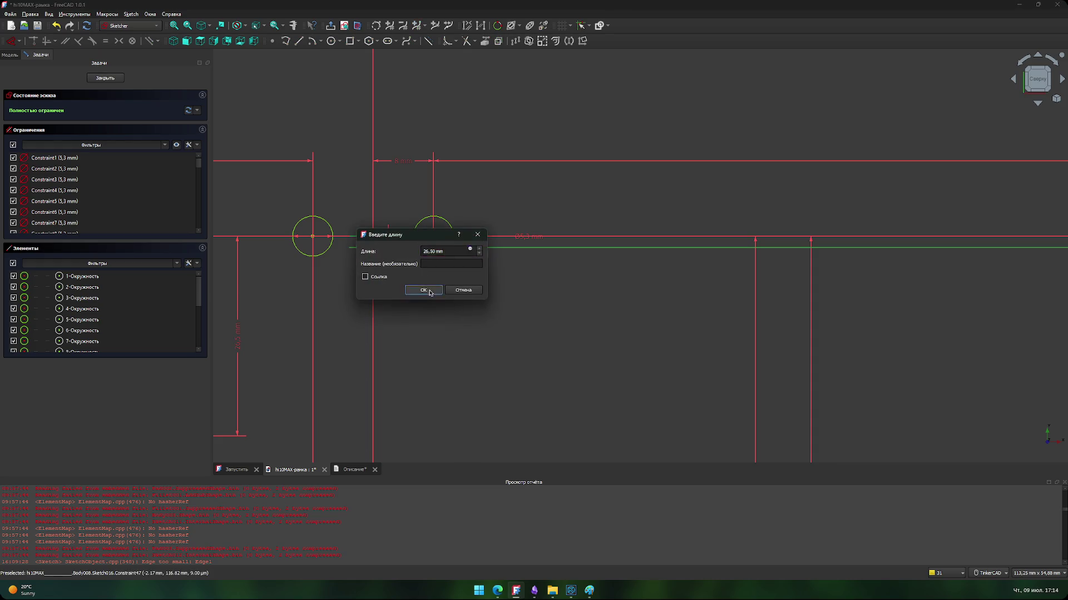
{"action": "key", "text": "Return"}
{"action": "scroll", "coordinate": [750, 362], "scroll_direction": "down", "scroll_amount": 6}
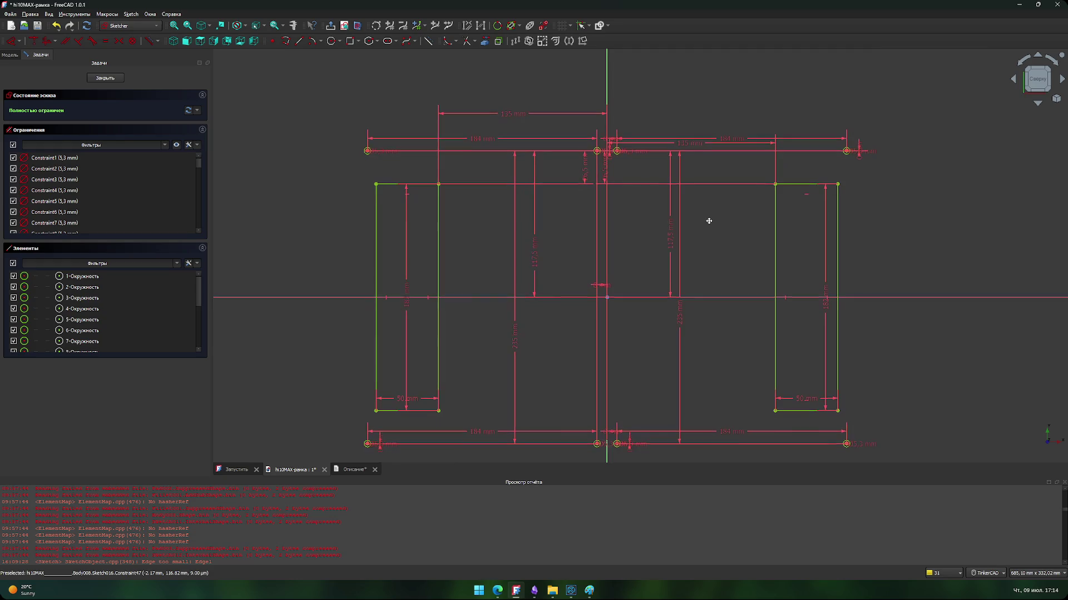
{"action": "left_click", "coordinate": [98, 79]}
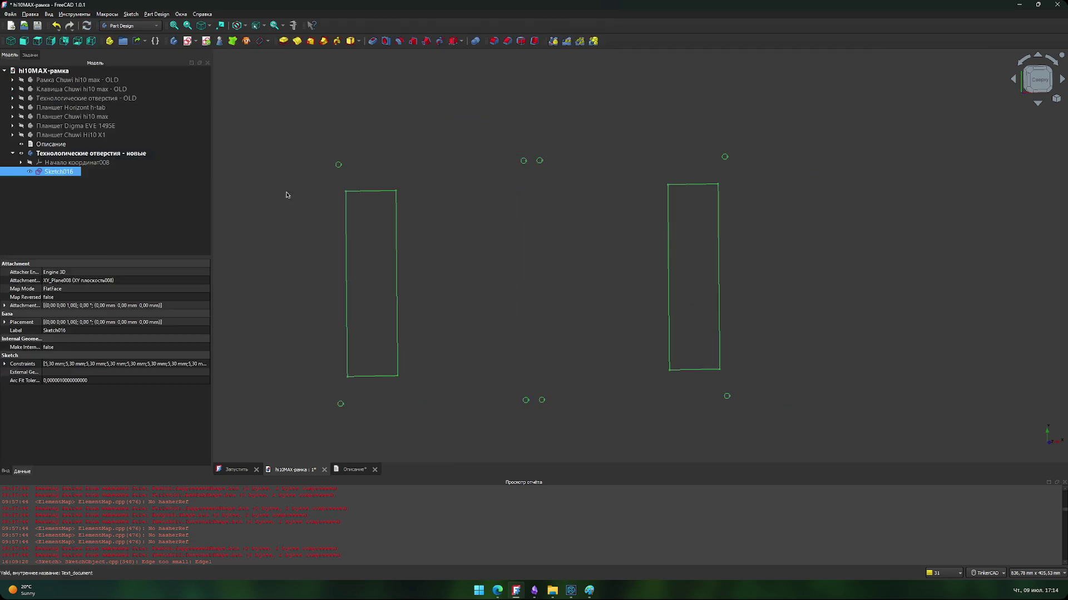
Step: Briefly show, then hide, the Chuwi Hi10 X1, Digma EVE 1495E and Chuwi hi10 max bodies
{"action": "left_click", "coordinate": [591, 286]}
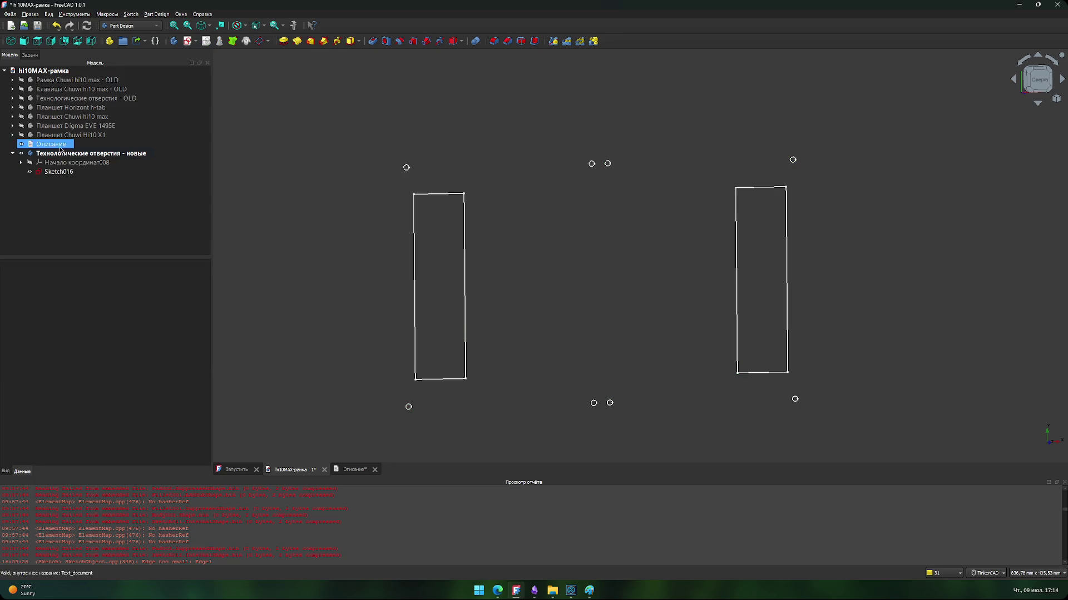
{"action": "left_click", "coordinate": [21, 136]}
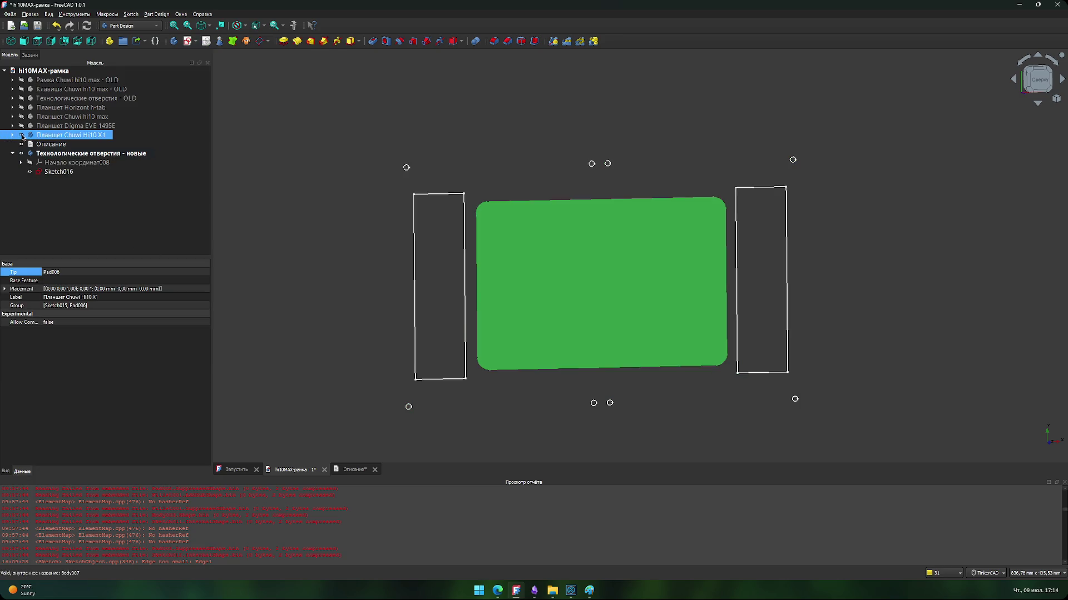
{"action": "left_click", "coordinate": [22, 135]}
{"action": "left_click", "coordinate": [21, 126]}
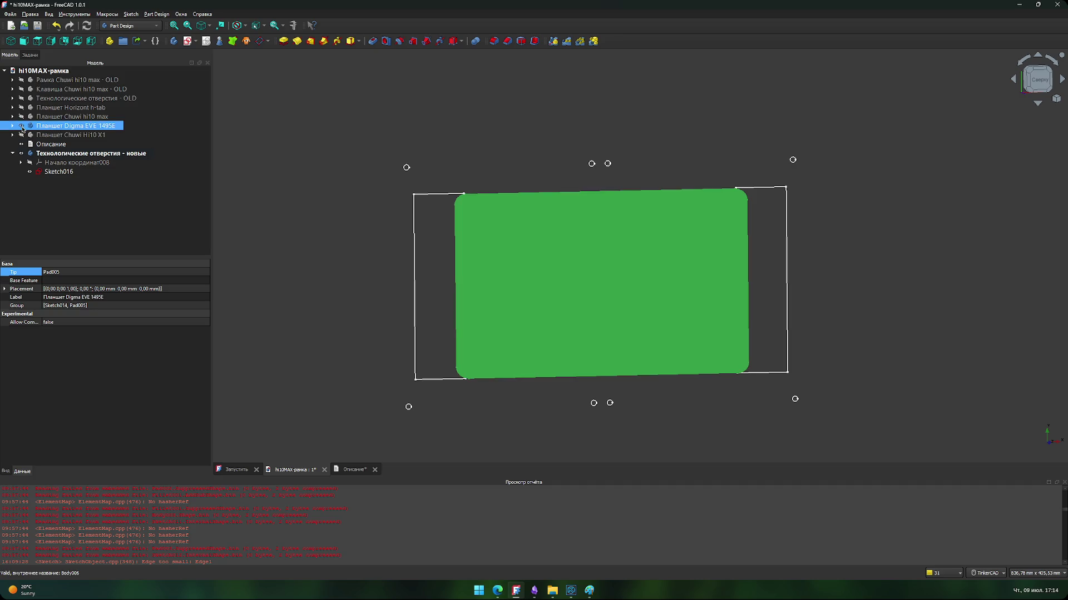
{"action": "left_click", "coordinate": [22, 125]}
{"action": "left_click", "coordinate": [21, 116]}
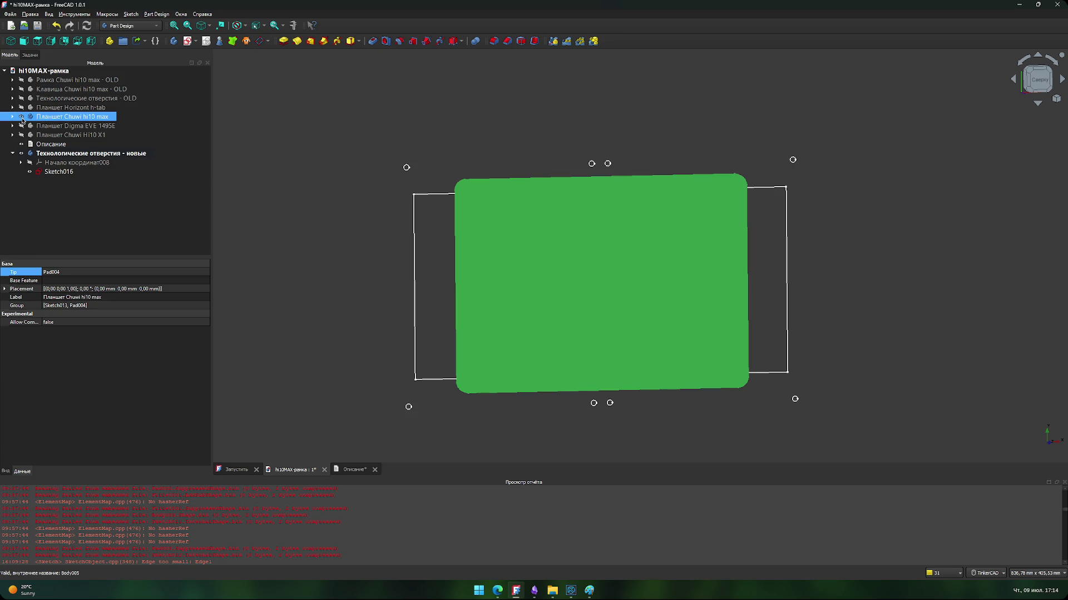
{"action": "left_click", "coordinate": [22, 116]}
Step: Show the Планшет Horizont h-tab body over the mounting-hole sketch, leaving nothing selected
{"action": "left_click", "coordinate": [22, 108]}
{"action": "left_click", "coordinate": [513, 223]}
{"action": "left_click", "coordinate": [423, 222]}
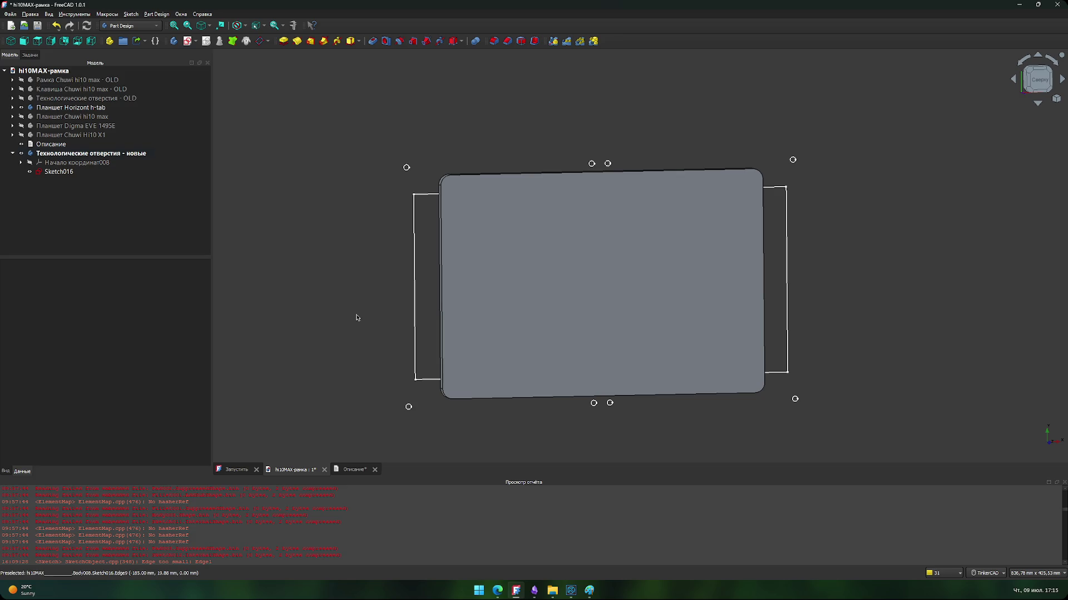
Step: Hide the Планшет Horizont h-tab body so only Sketch016 remains visible
{"action": "scroll", "coordinate": [357, 318], "scroll_direction": "down", "scroll_amount": 1}
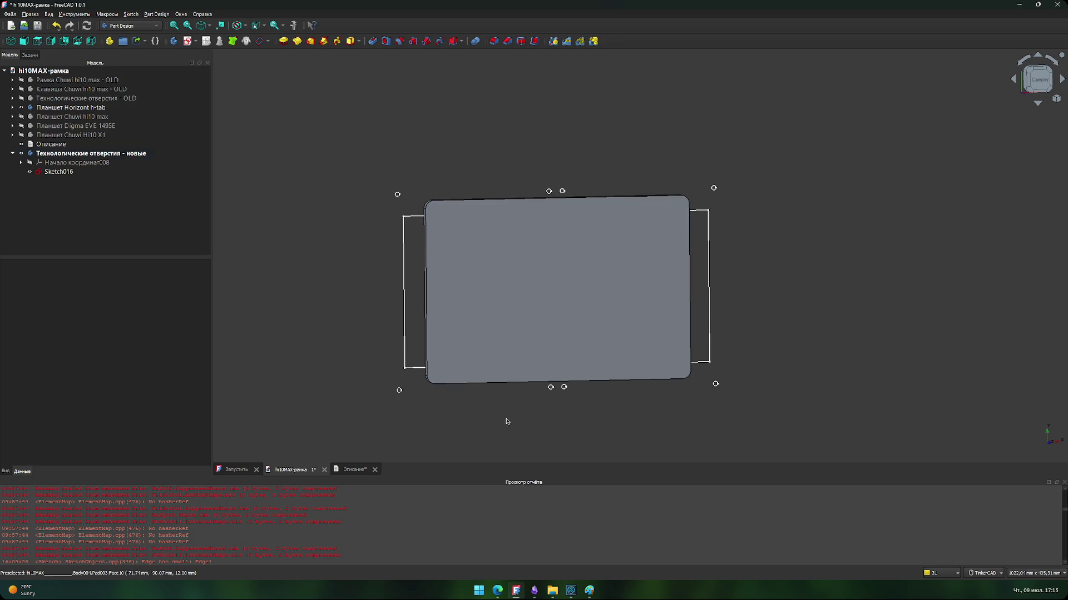
{"action": "scroll", "coordinate": [489, 410], "scroll_direction": "up", "scroll_amount": 4}
{"action": "middle_click_drag", "start_coordinate": [453, 410], "coordinate": [444, 425]}
{"action": "middle_click_drag", "start_coordinate": [289, 352], "coordinate": [289, 362]}
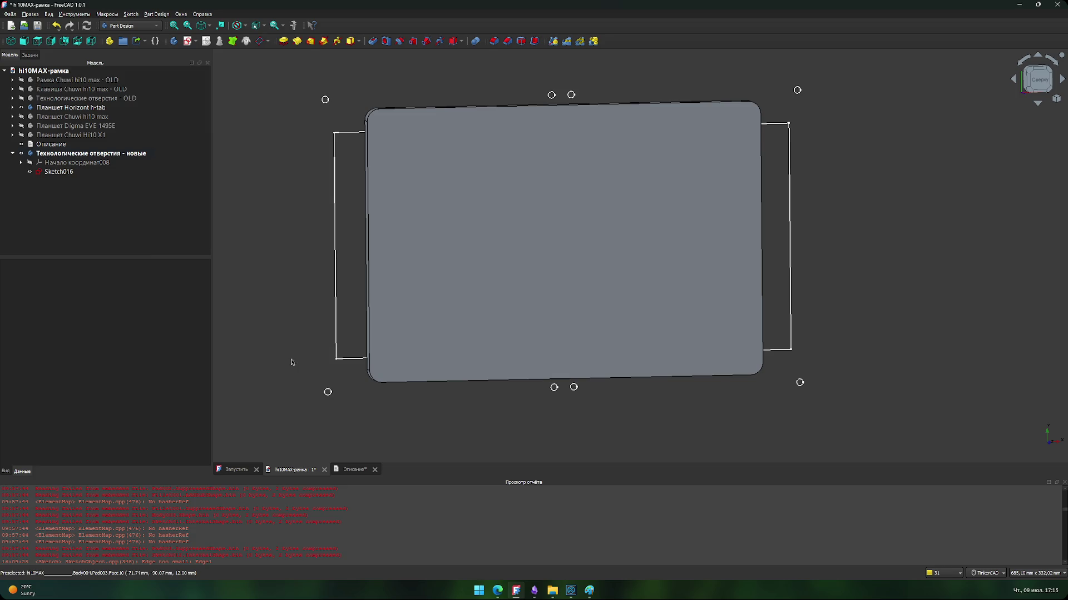
{"action": "mouse_move", "coordinate": [284, 354]}
{"action": "middle_mouse_down"}
{"action": "mouse_move", "coordinate": [298, 341]}
{"action": "mouse_move", "coordinate": [289, 329]}
{"action": "mouse_move", "coordinate": [290, 342]}
{"action": "middle_mouse_up"}
{"action": "left_click", "coordinate": [48, 164]}
{"action": "left_click", "coordinate": [71, 107]}
{"action": "key", "text": "space"}
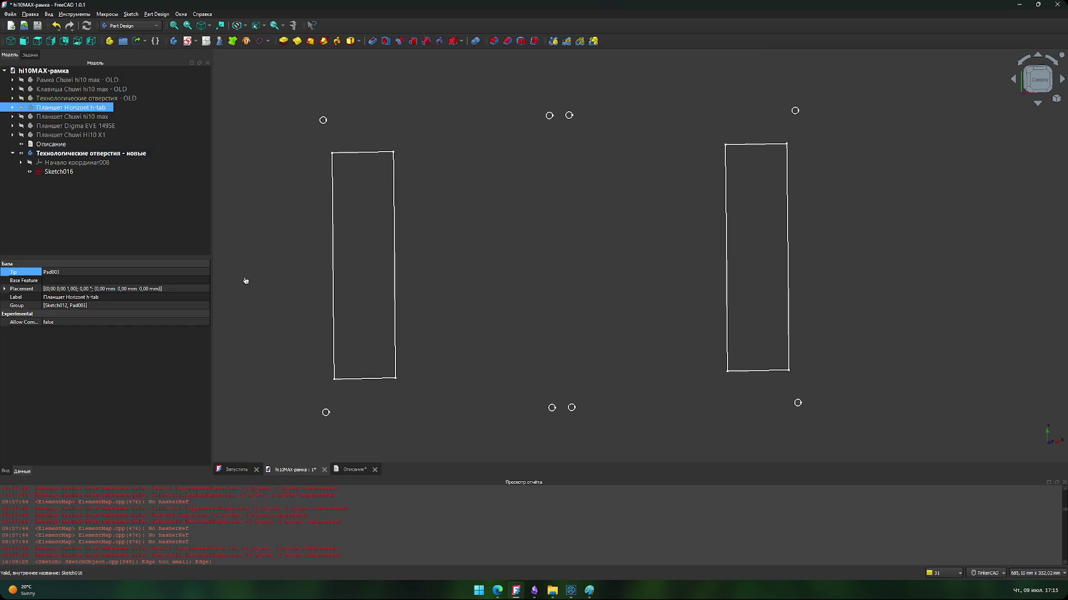
{"action": "left_click", "coordinate": [276, 298]}
Step: Pan and zoom to frame Sketch016's two rectangles and hole circles
{"action": "scroll", "coordinate": [275, 300], "scroll_direction": "down", "scroll_amount": 1}
{"action": "scroll", "coordinate": [274, 299], "scroll_direction": "up", "scroll_amount": 1}
{"action": "middle_click_drag", "start_coordinate": [275, 301], "coordinate": [284, 308]}
{"action": "scroll", "coordinate": [303, 346], "scroll_direction": "down", "scroll_amount": 1}
{"action": "scroll", "coordinate": [297, 334], "scroll_direction": "down", "scroll_amount": 1}
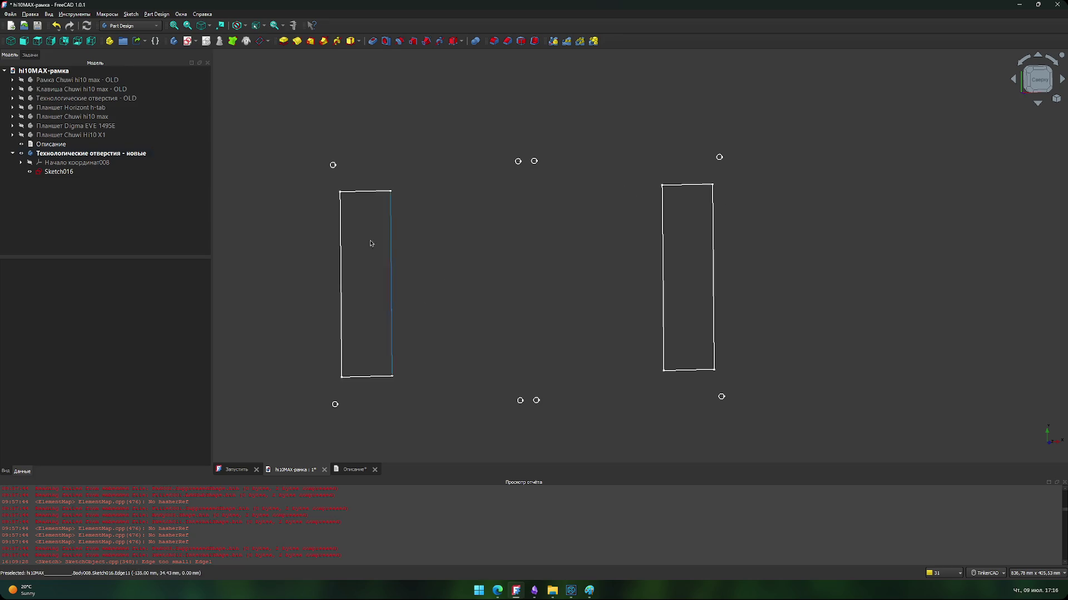
{"action": "middle_click_drag", "start_coordinate": [456, 179], "coordinate": [461, 202]}
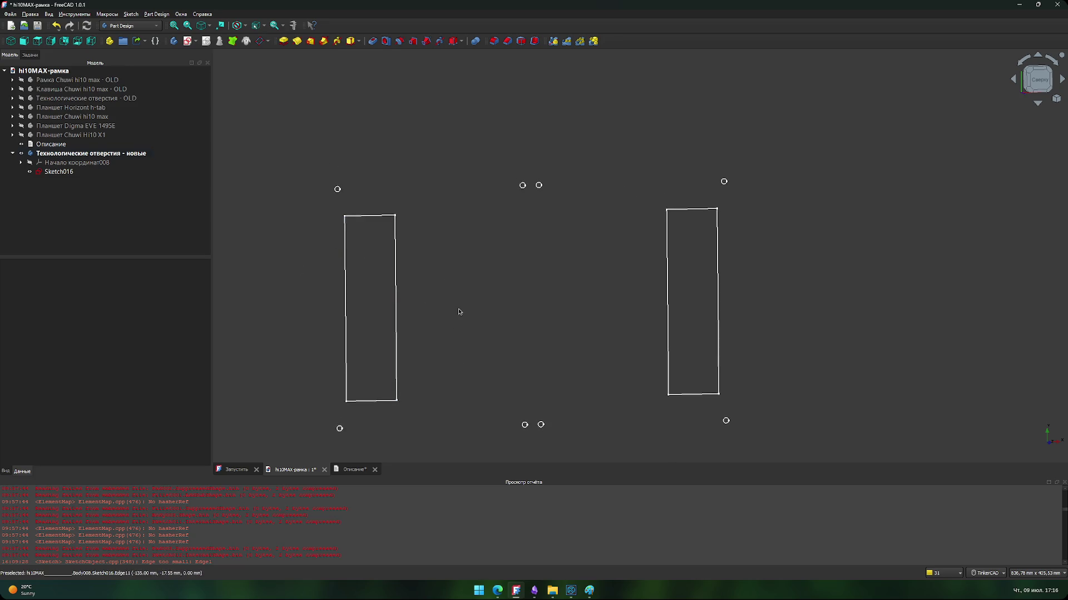
Step: Create a new body containing an empty Sketch017 on the XY plane
{"action": "mouse_move", "coordinate": [529, 327]}
{"action": "middle_mouse_down"}
{"action": "mouse_move", "coordinate": [520, 261]}
{"action": "mouse_move", "coordinate": [519, 284]}
{"action": "middle_mouse_up"}
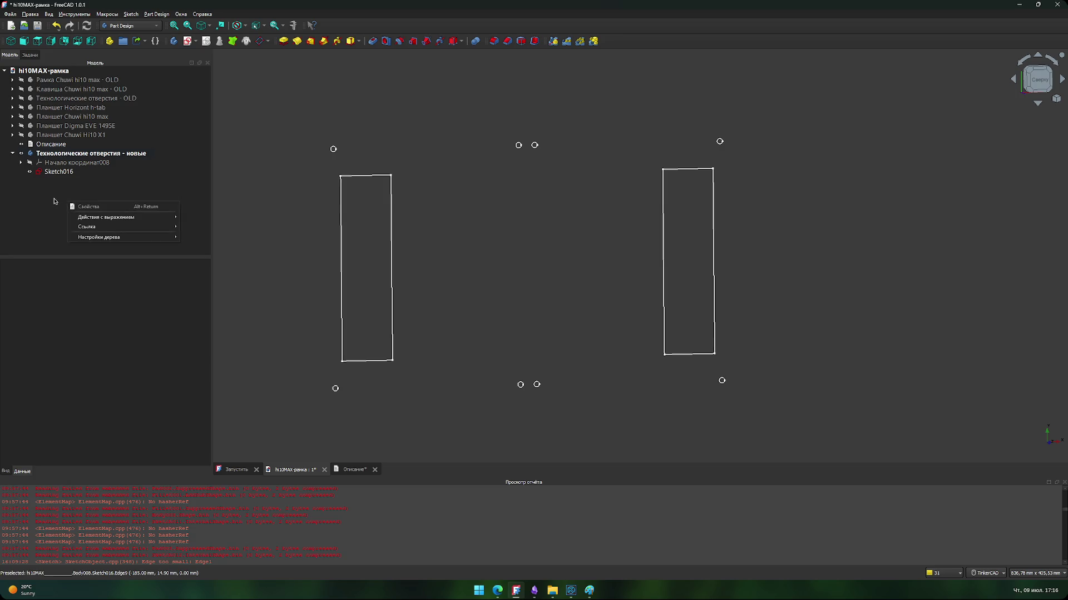
{"action": "left_click", "coordinate": [93, 126]}
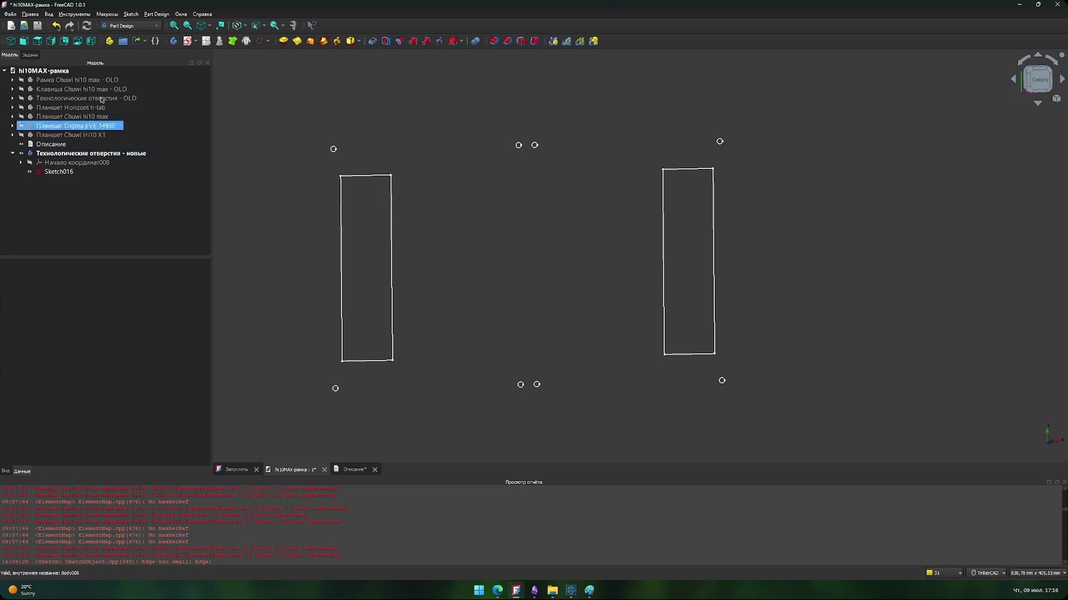
{"action": "left_click", "coordinate": [174, 41]}
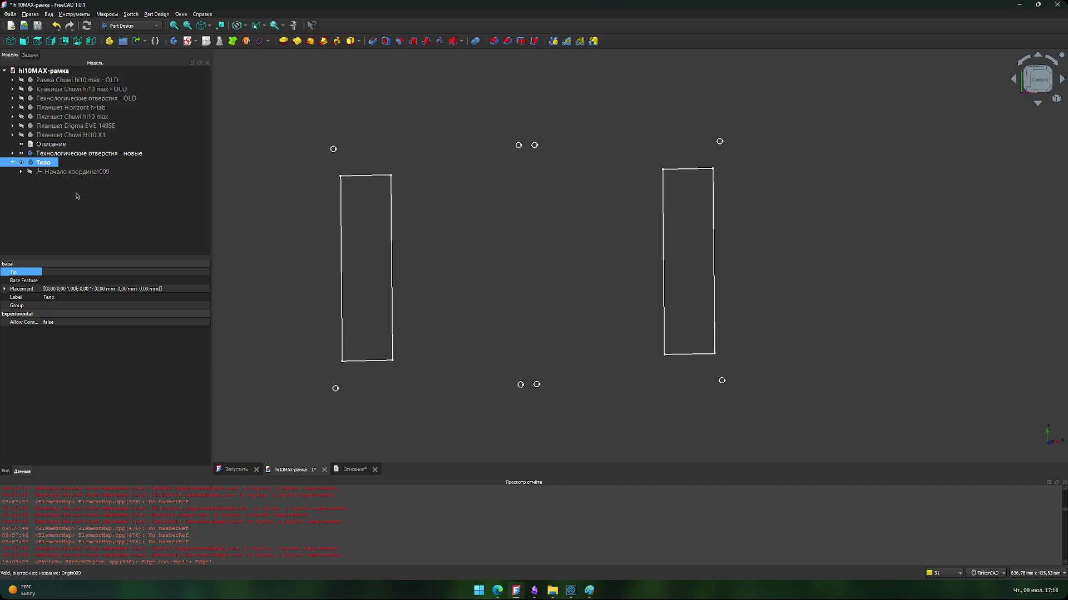
{"action": "left_click", "coordinate": [188, 42]}
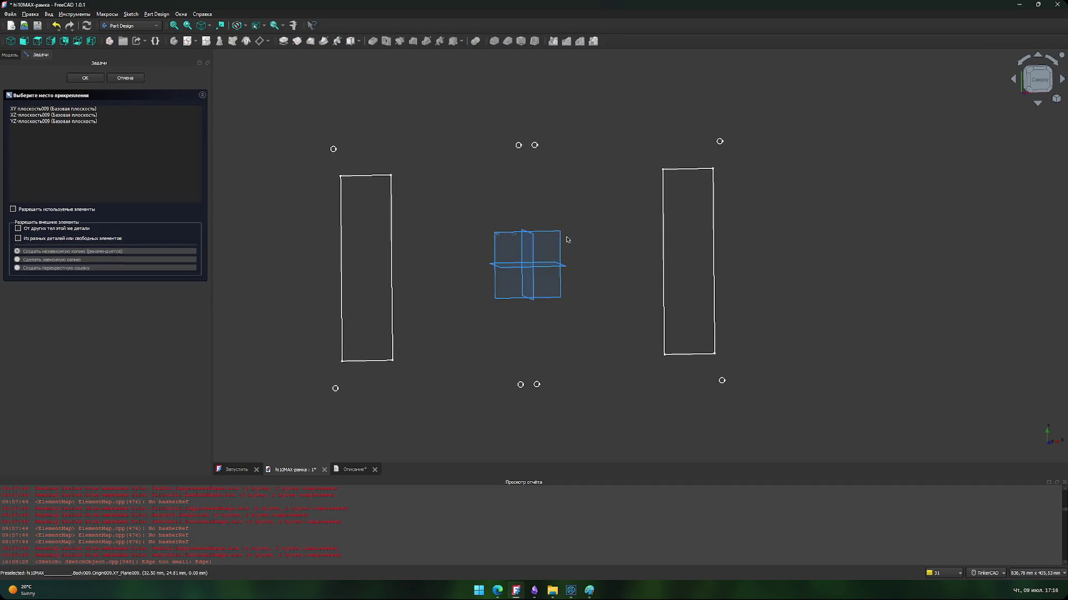
{"action": "left_click", "coordinate": [91, 110]}
{"action": "left_click", "coordinate": [88, 77]}
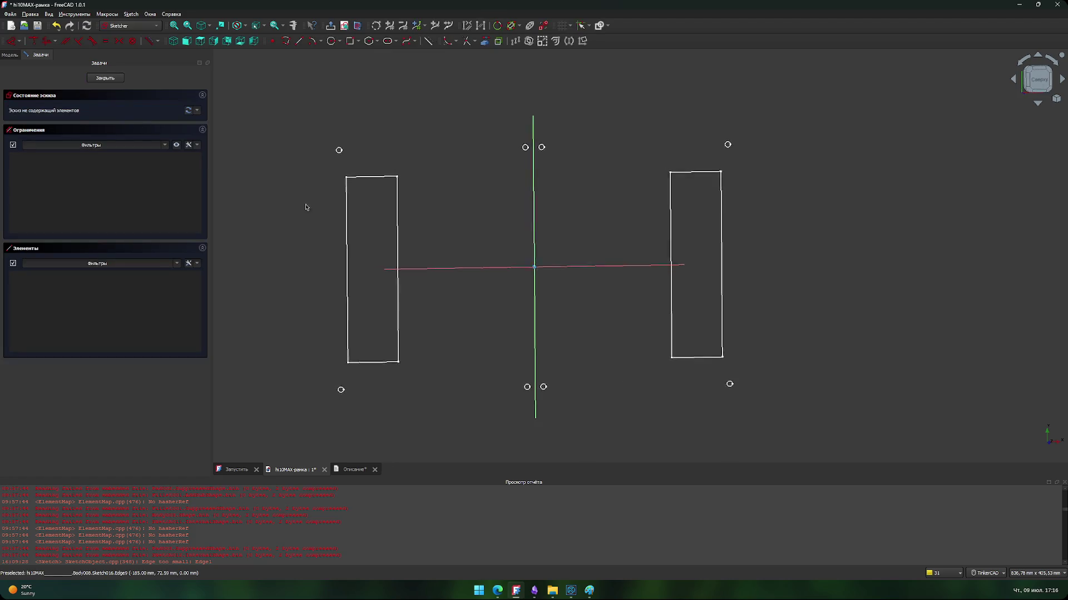
{"action": "left_click", "coordinate": [105, 78]}
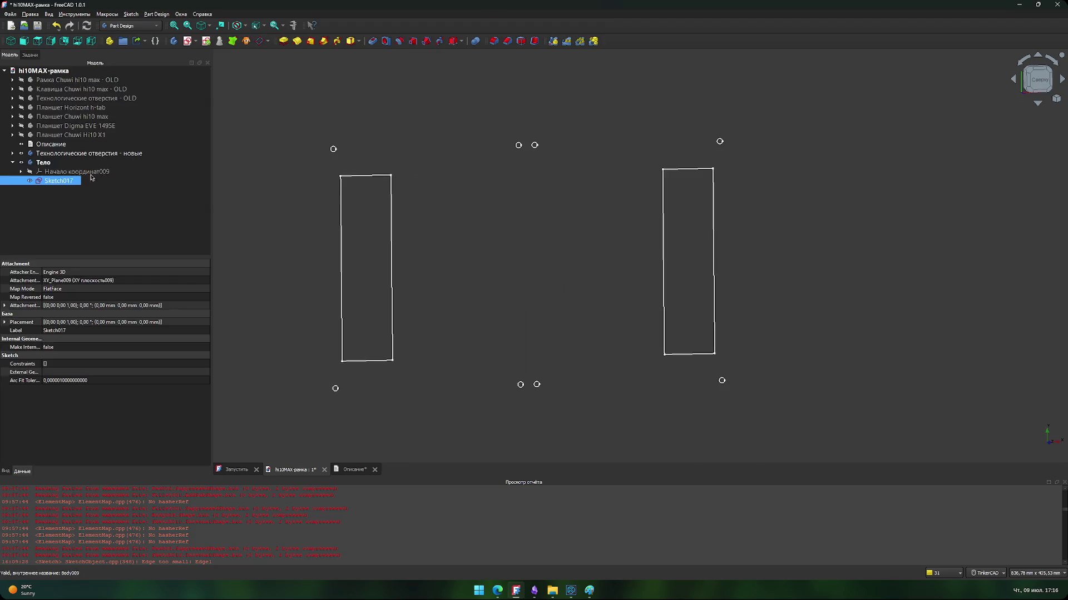
Step: Rename the new body to 'Прототип рамки' and select its Sketch017
{"action": "left_click", "coordinate": [48, 165]}
{"action": "type", "text": "ds"}
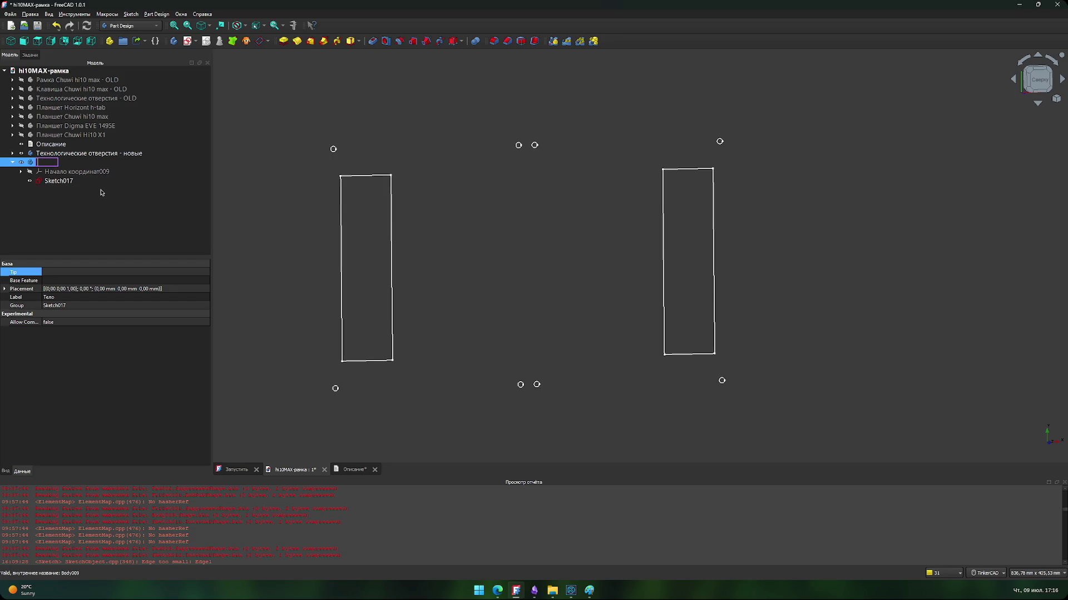
{"action": "type", "text": "ототип"}
{"action": "type", "text": " рамки"}
{"action": "key", "text": "Return"}
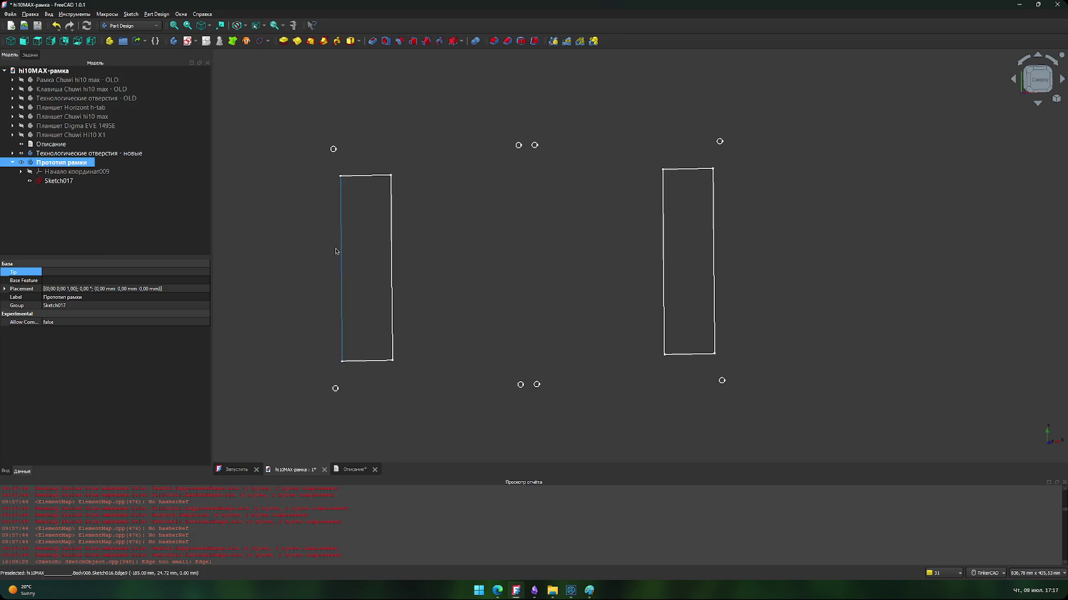
{"action": "left_click", "coordinate": [65, 182]}
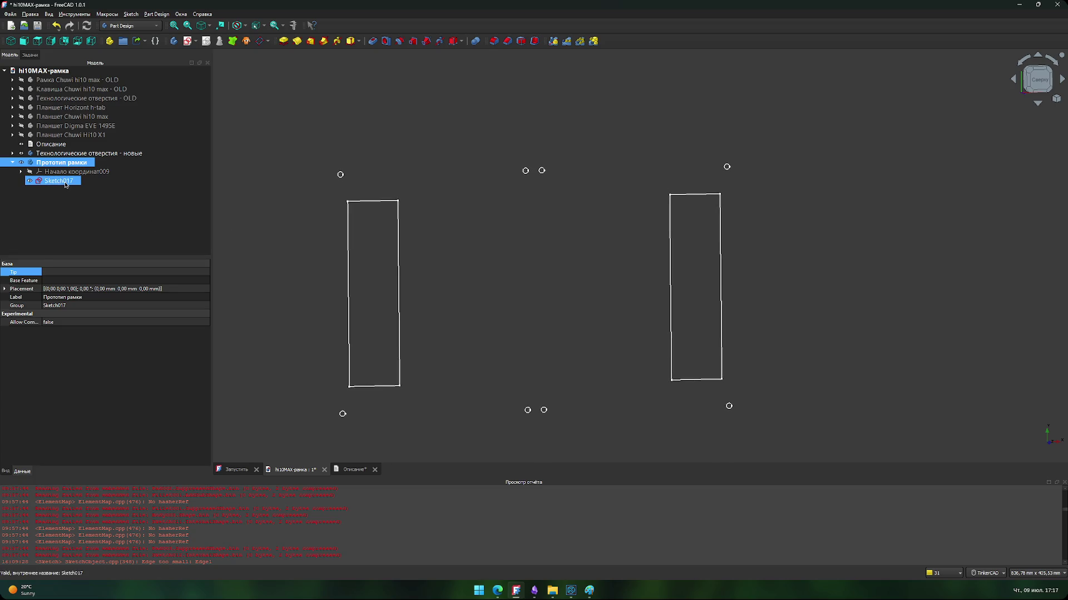
Step: In Sketch017, draw a rectangle between the two side mounting rectangles
{"action": "double_click", "coordinate": [343, 177]}
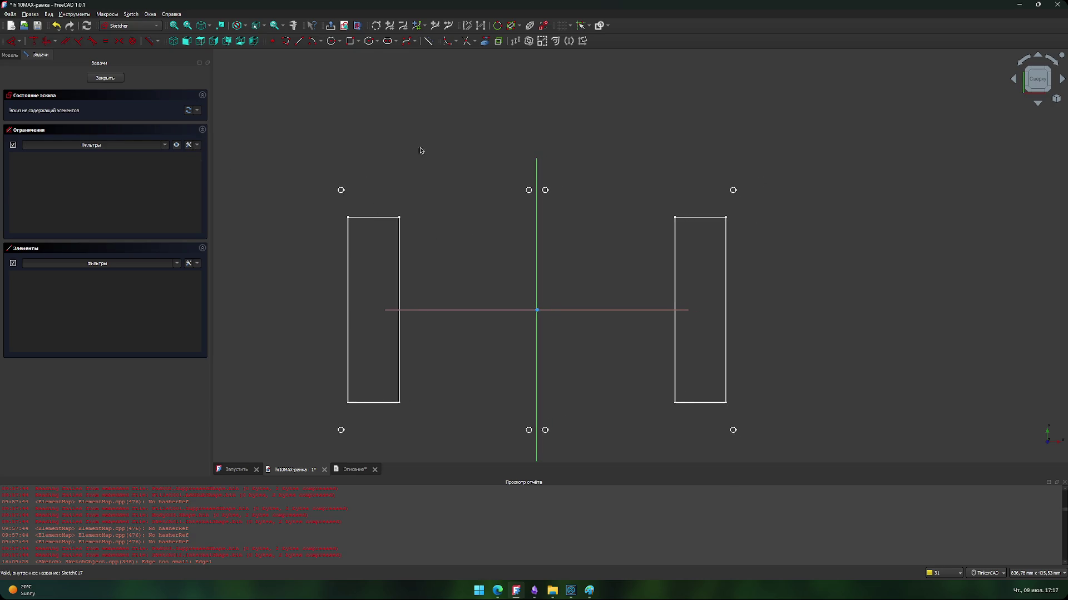
{"action": "left_click", "coordinate": [350, 41]}
{"action": "left_click", "coordinate": [398, 188]}
{"action": "left_click", "coordinate": [649, 373]}
Step: Narrow the rectangle by moving its left edge right, then select its top edge
{"action": "middle_click_drag", "start_coordinate": [598, 247], "coordinate": [575, 279]}
{"action": "scroll", "coordinate": [575, 279], "scroll_direction": "up", "scroll_amount": 2}
{"action": "left_click_drag", "start_coordinate": [376, 212], "coordinate": [427, 214]}
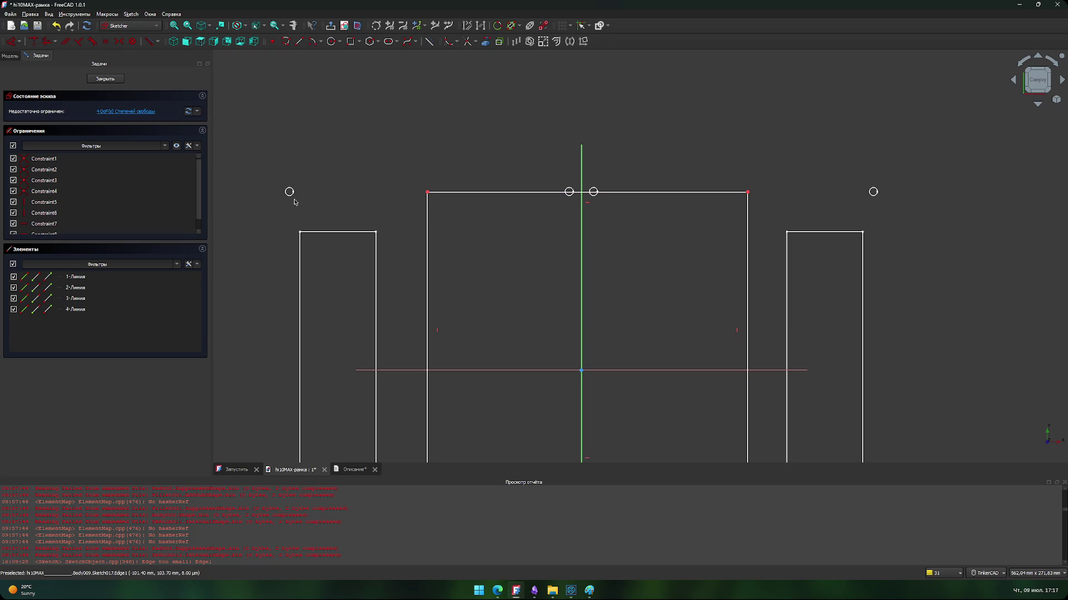
{"action": "scroll", "coordinate": [333, 206], "scroll_direction": "down", "scroll_amount": 3}
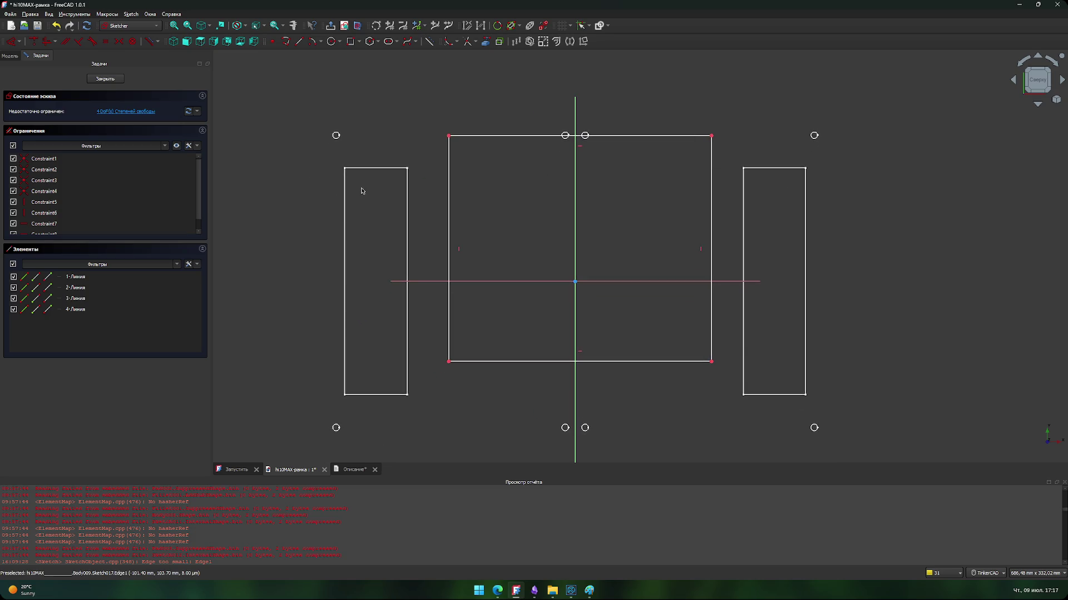
{"action": "scroll", "coordinate": [367, 184], "scroll_direction": "down", "scroll_amount": 1}
{"action": "middle_click_drag", "start_coordinate": [390, 162], "coordinate": [375, 193]}
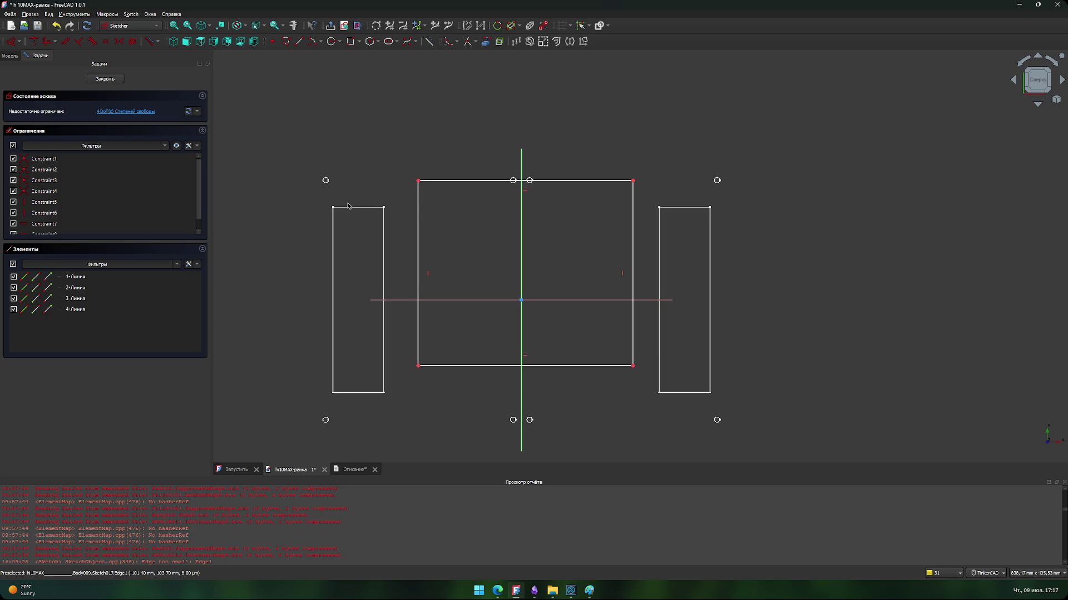
{"action": "scroll", "coordinate": [519, 241], "scroll_direction": "up", "scroll_amount": 3}
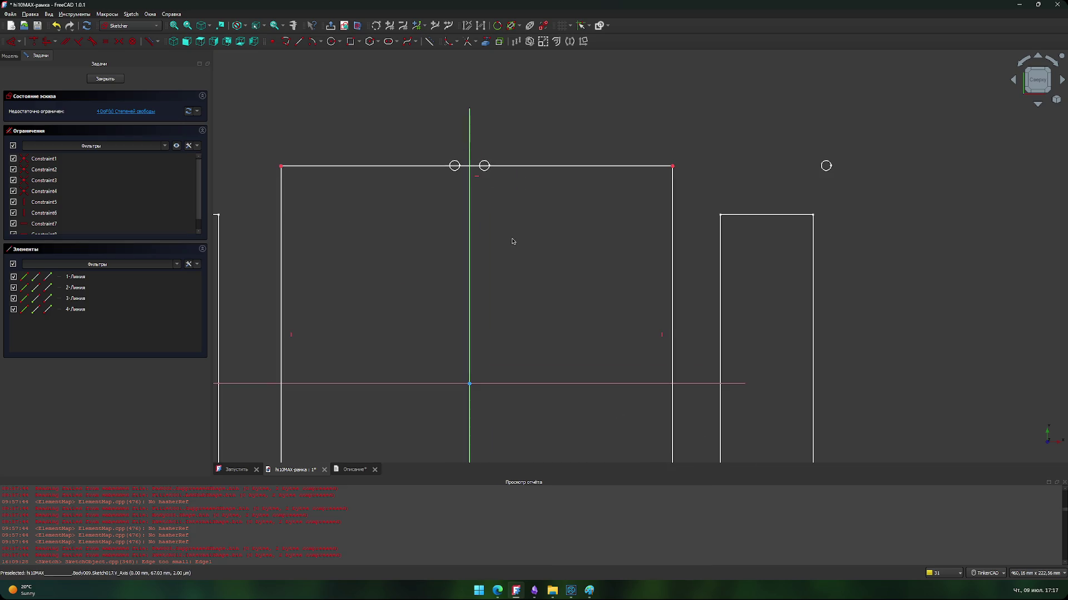
{"action": "scroll", "coordinate": [478, 238], "scroll_direction": "up", "scroll_amount": 1}
{"action": "scroll", "coordinate": [414, 166], "scroll_direction": "down", "scroll_amount": 3}
{"action": "scroll", "coordinate": [415, 226], "scroll_direction": "down", "scroll_amount": 1}
{"action": "middle_click_drag", "start_coordinate": [414, 226], "coordinate": [440, 258]}
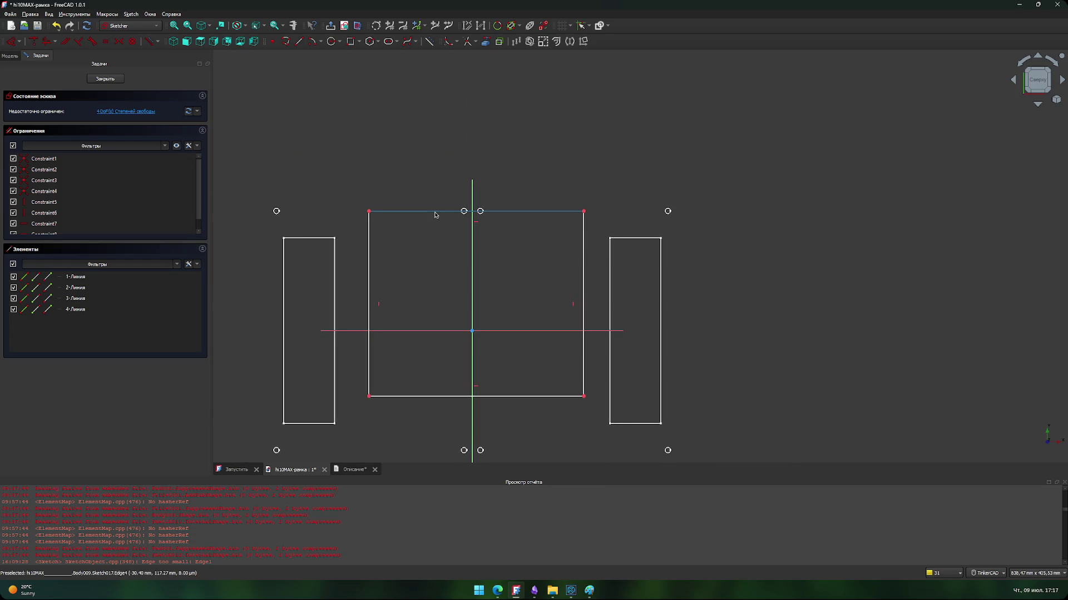
{"action": "left_click", "coordinate": [434, 212]}
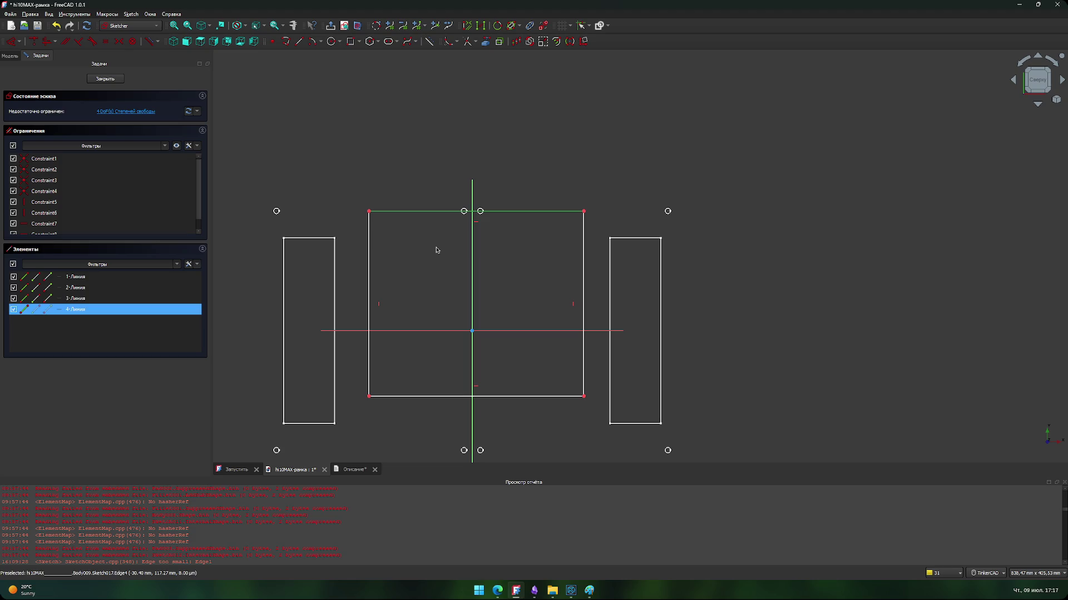
Step: Stretch the rectangle's left corner and right edge out to the outer top mounting holes
{"action": "scroll", "coordinate": [383, 226], "scroll_direction": "up", "scroll_amount": 3}
{"action": "middle_click_drag", "start_coordinate": [351, 224], "coordinate": [558, 271]}
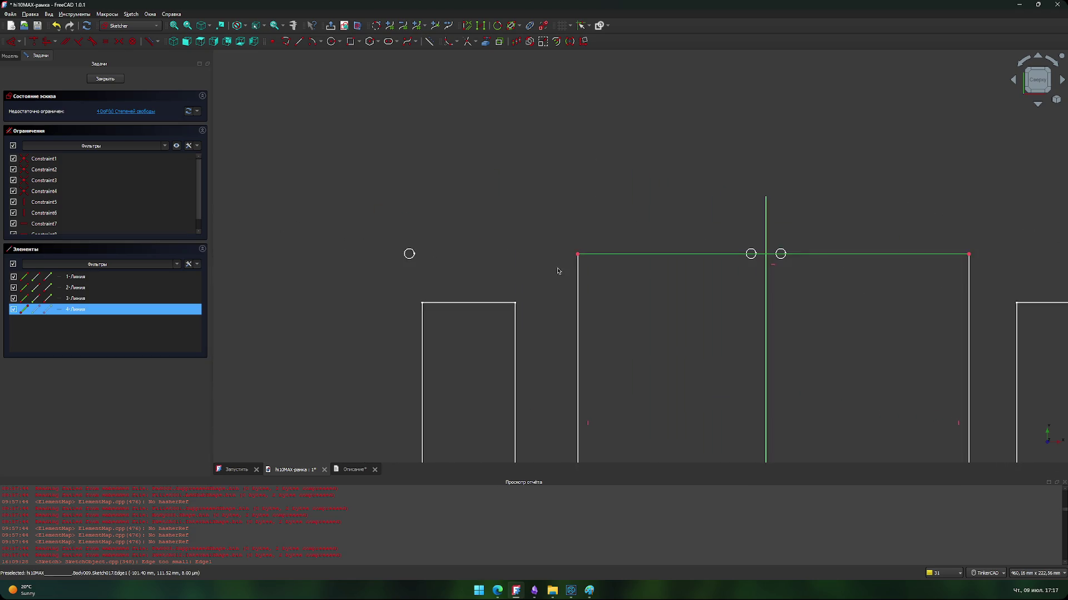
{"action": "mouse_move", "coordinate": [578, 256]}
{"action": "left_mouse_down"}
{"action": "mouse_move", "coordinate": [576, 266]}
{"action": "mouse_move", "coordinate": [379, 267]}
{"action": "mouse_move", "coordinate": [396, 268]}
{"action": "left_mouse_up"}
{"action": "middle_click_drag", "start_coordinate": [968, 300], "coordinate": [658, 301]}
{"action": "left_click_drag", "start_coordinate": [658, 293], "coordinate": [825, 292]}
{"action": "mouse_move", "coordinate": [295, 306]}
{"action": "middle_mouse_down"}
{"action": "mouse_move", "coordinate": [409, 313]}
{"action": "mouse_move", "coordinate": [482, 296]}
{"action": "middle_mouse_up"}
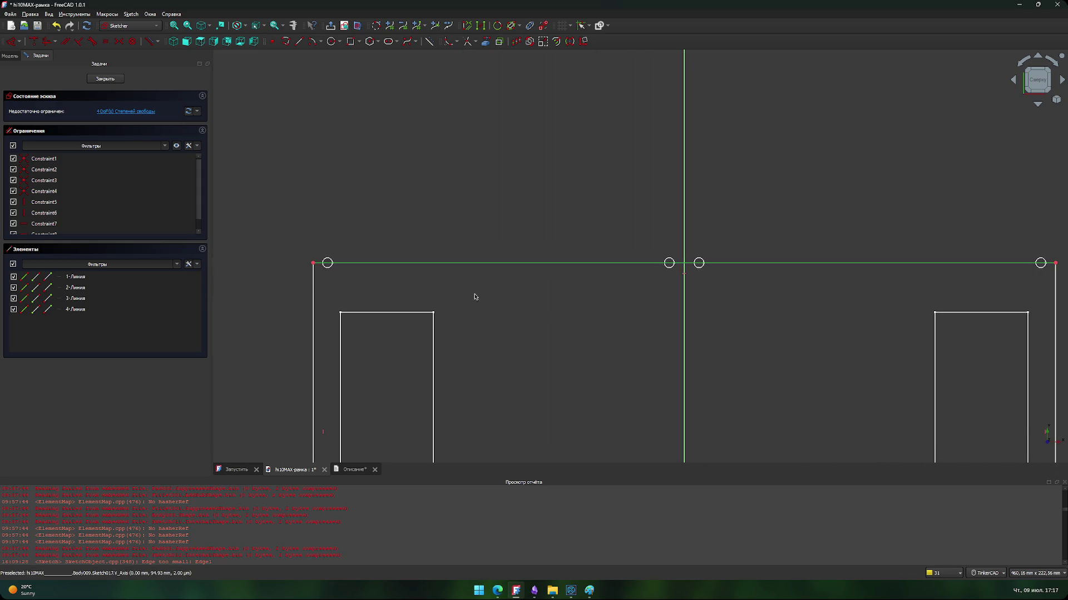
{"action": "left_click_drag", "start_coordinate": [313, 301], "coordinate": [310, 301]}
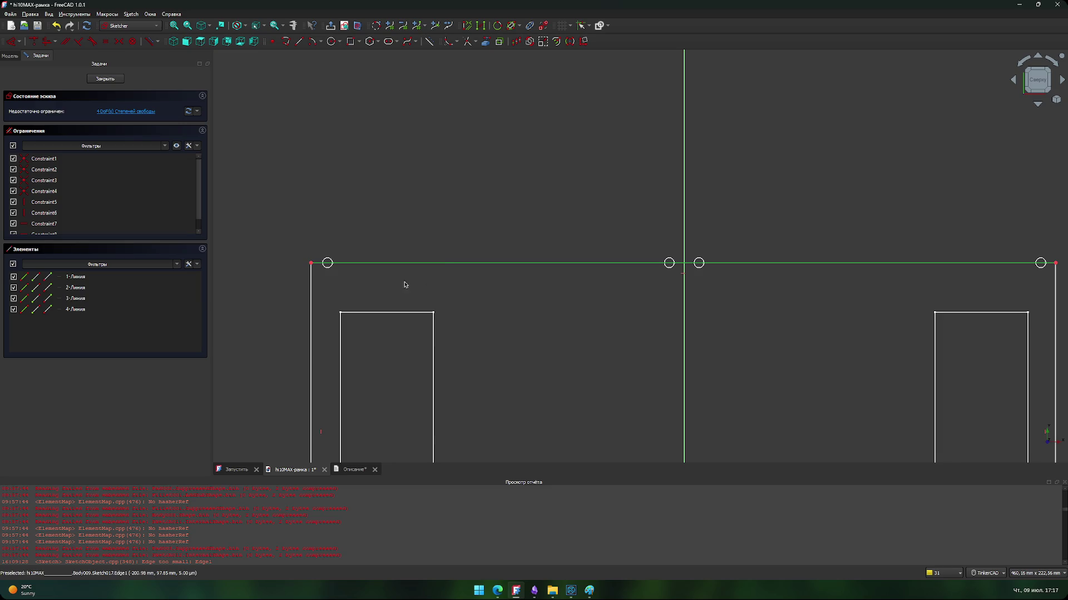
{"action": "left_click", "coordinate": [493, 263]}
Step: Constrain the frame's top edge to a length of 400 mm
{"action": "key", "text": "l"}
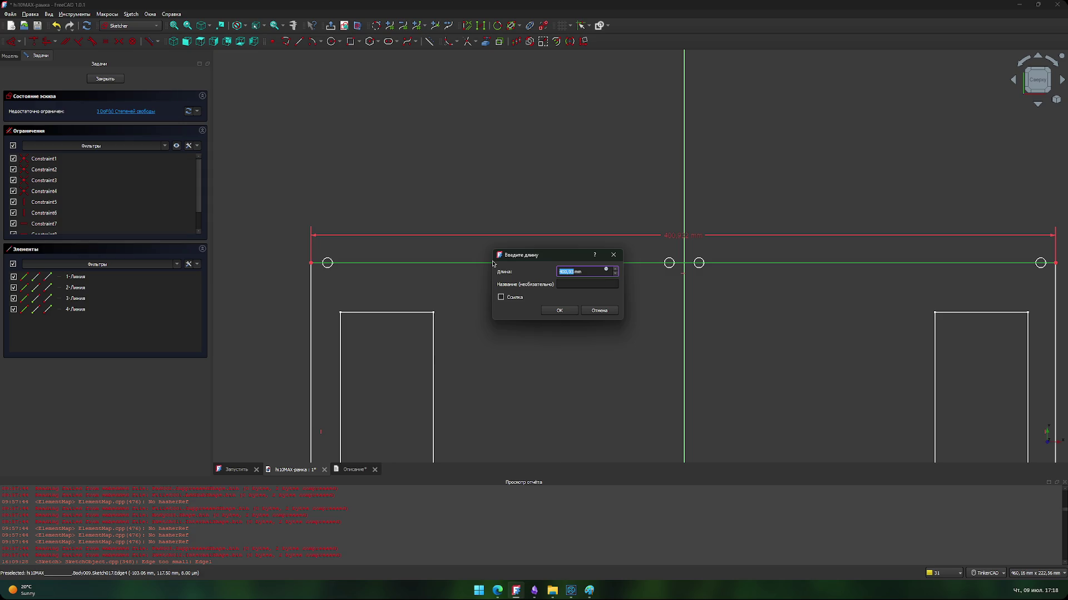
{"action": "type", "text": "400"}
{"action": "key", "text": "Return"}
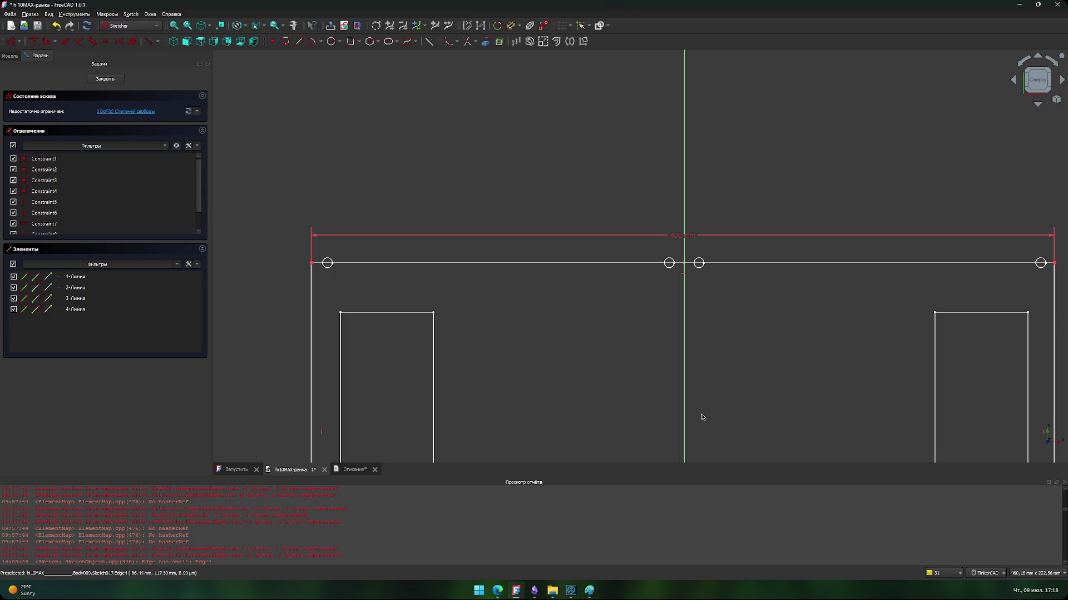
{"action": "scroll", "coordinate": [691, 341], "scroll_direction": "down", "scroll_amount": 2}
{"action": "mouse_move", "coordinate": [691, 341]}
{"action": "middle_mouse_down"}
{"action": "mouse_move", "coordinate": [617, 241]}
{"action": "mouse_move", "coordinate": [665, 259]}
{"action": "middle_mouse_up"}
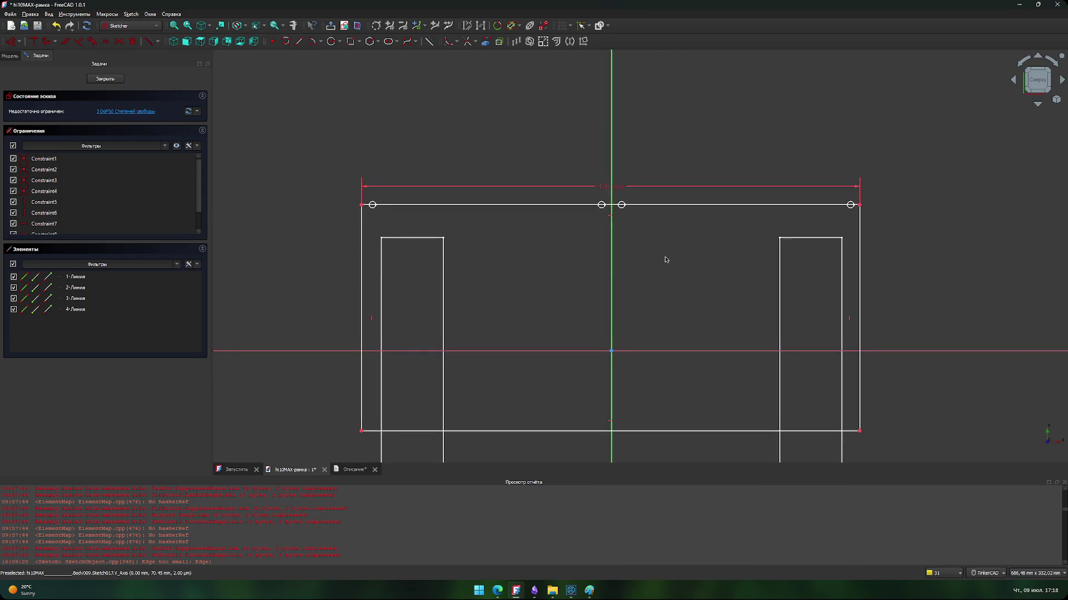
Step: Set the top-left corner 200 mm horizontally from the sketch's vertical axis
{"action": "left_click", "coordinate": [361, 205]}
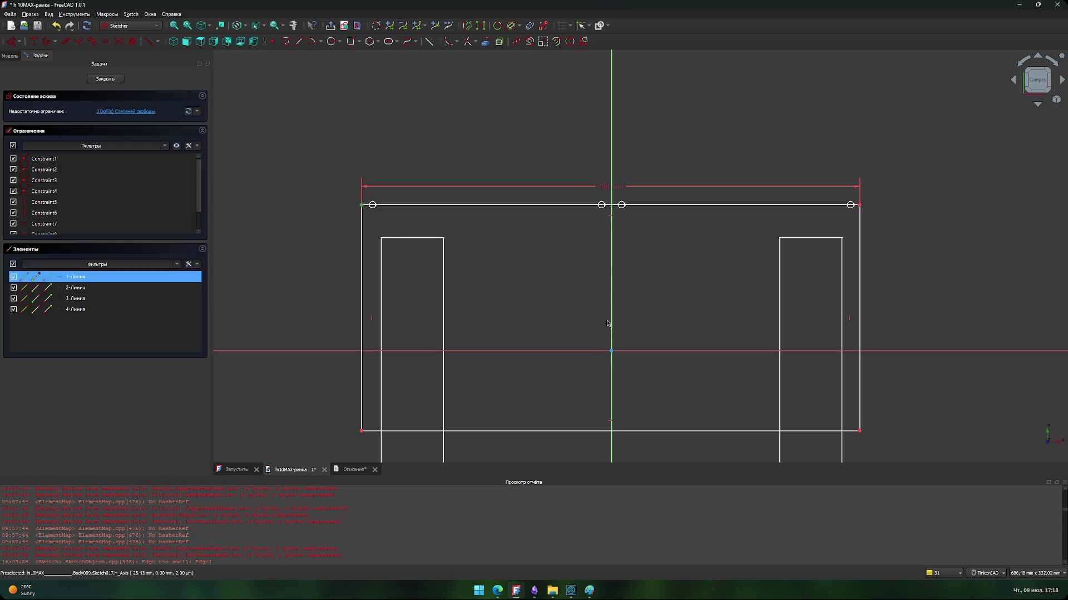
{"action": "type", "text": "lh"}
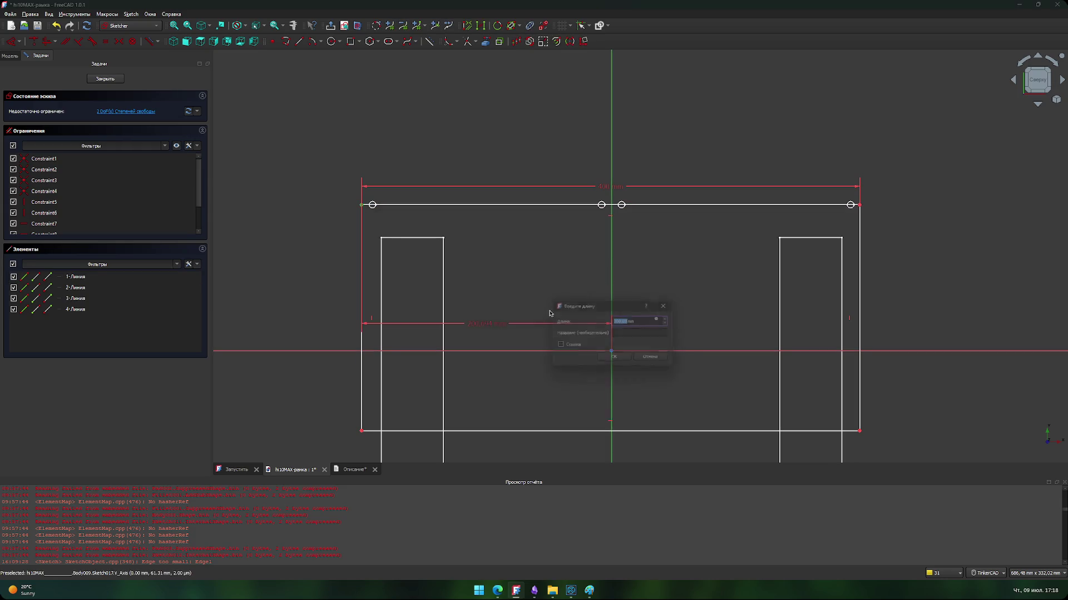
{"action": "type", "text": "2"}
{"action": "key", "text": "Return"}
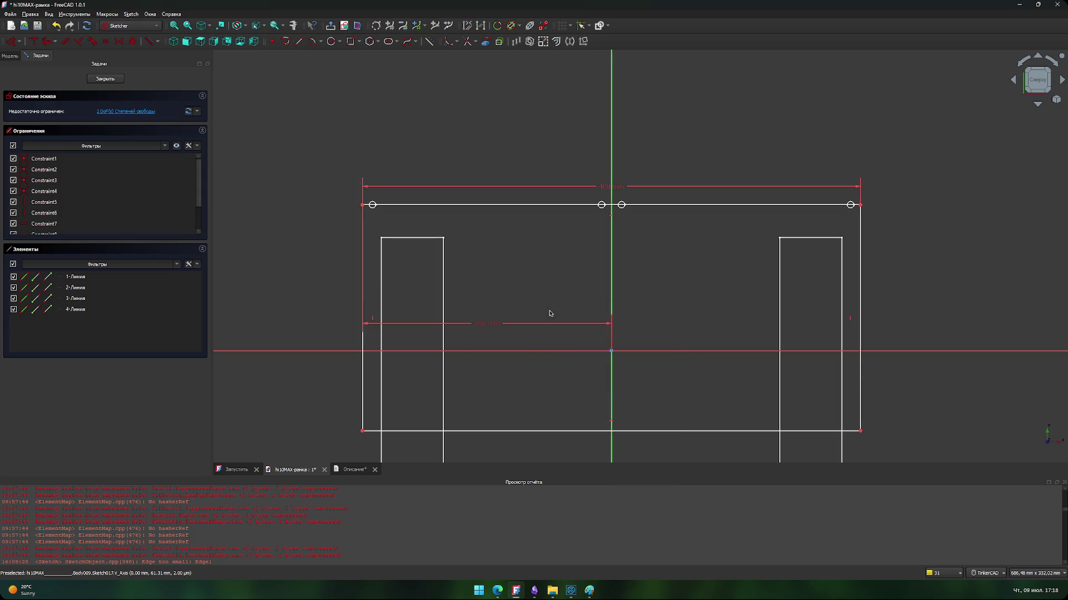
{"action": "scroll", "coordinate": [386, 220], "scroll_direction": "up", "scroll_amount": 6}
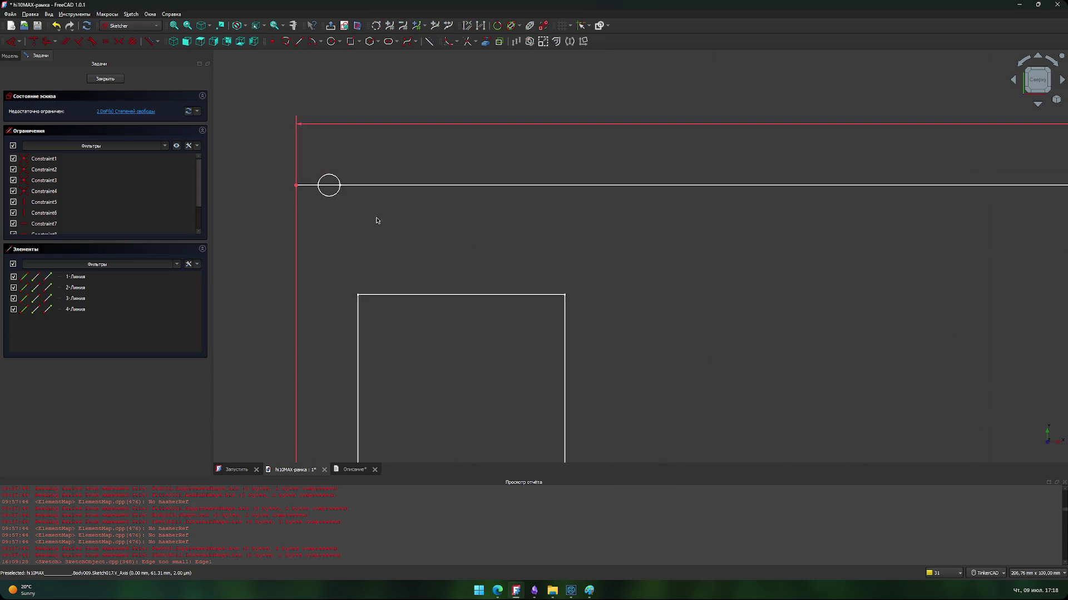
{"action": "scroll", "coordinate": [522, 290], "scroll_direction": "up", "scroll_amount": 4}
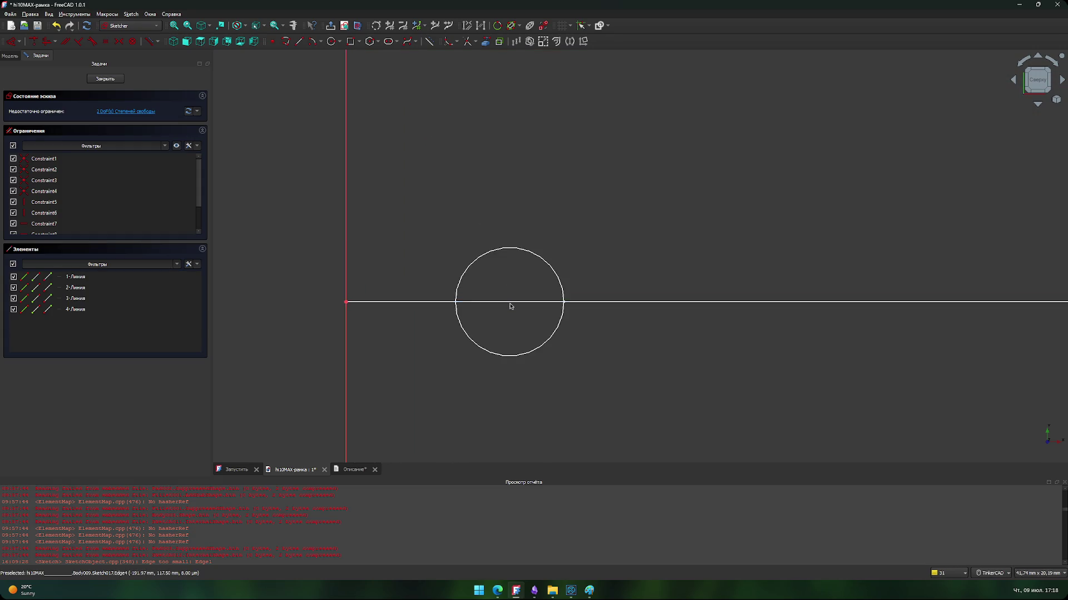
Step: Start a line at a hole centre, then cancel it without adding geometry
{"action": "left_click", "coordinate": [304, 44]}
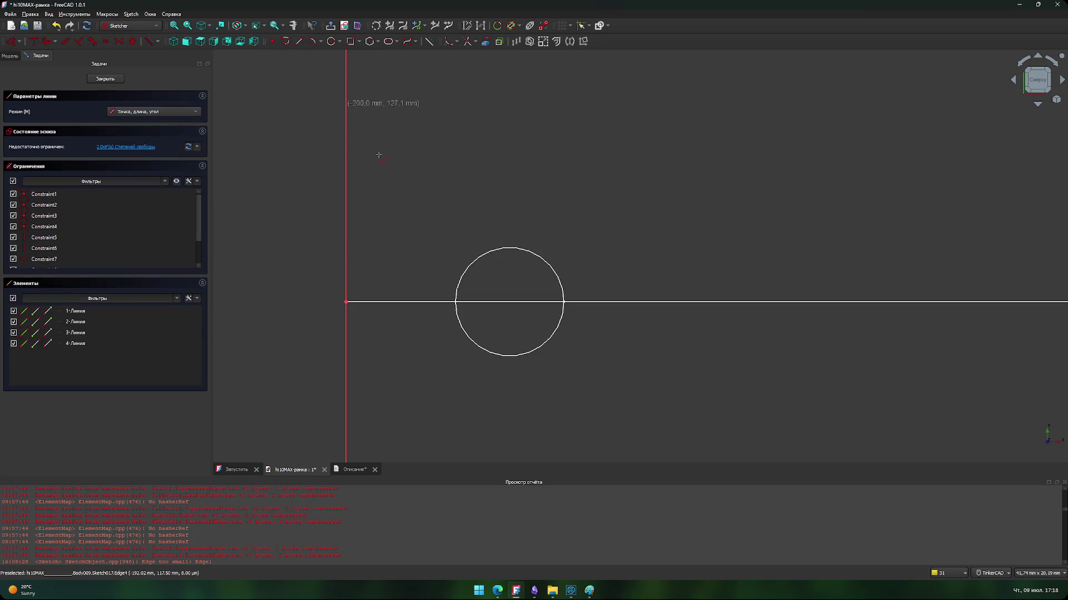
{"action": "left_click", "coordinate": [510, 301]}
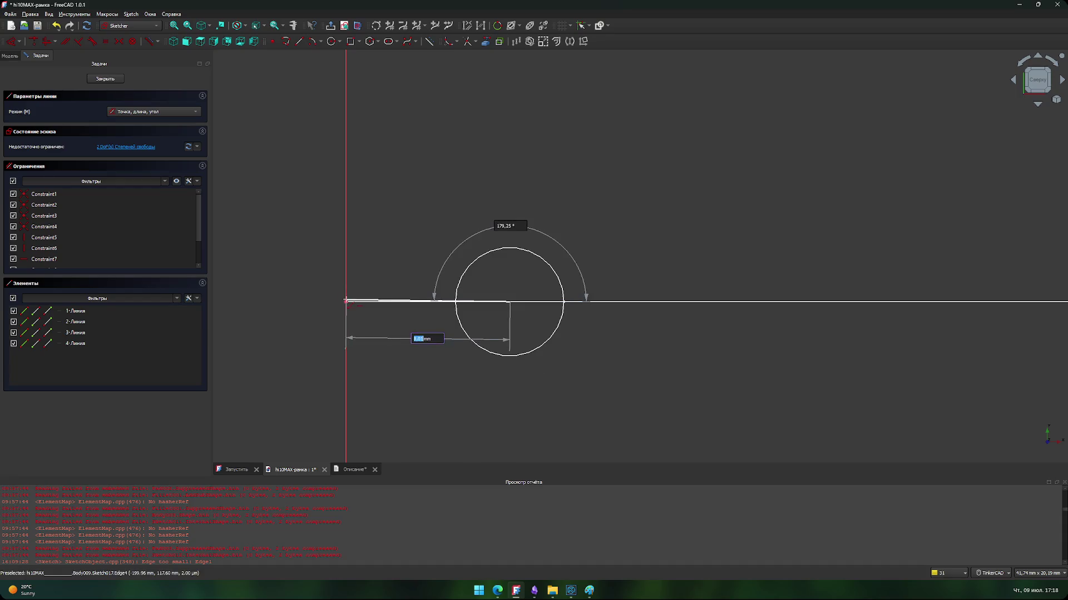
{"action": "key", "text": "Escape"}
{"action": "key", "text": "Escape"}
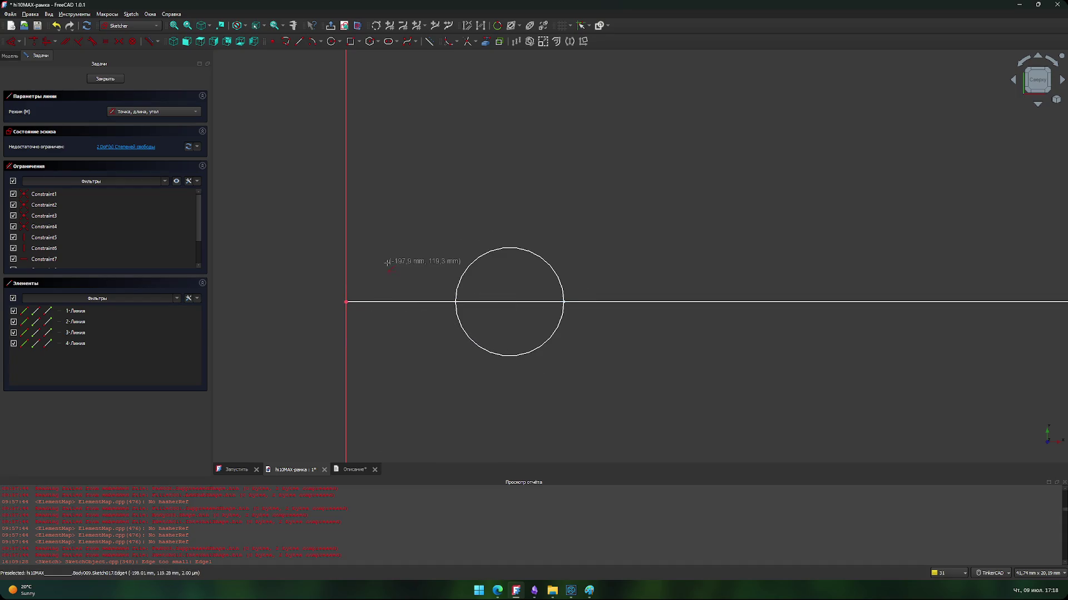
{"action": "scroll", "coordinate": [481, 245], "scroll_direction": "down", "scroll_amount": 4}
{"action": "scroll", "coordinate": [667, 291], "scroll_direction": "down", "scroll_amount": 5}
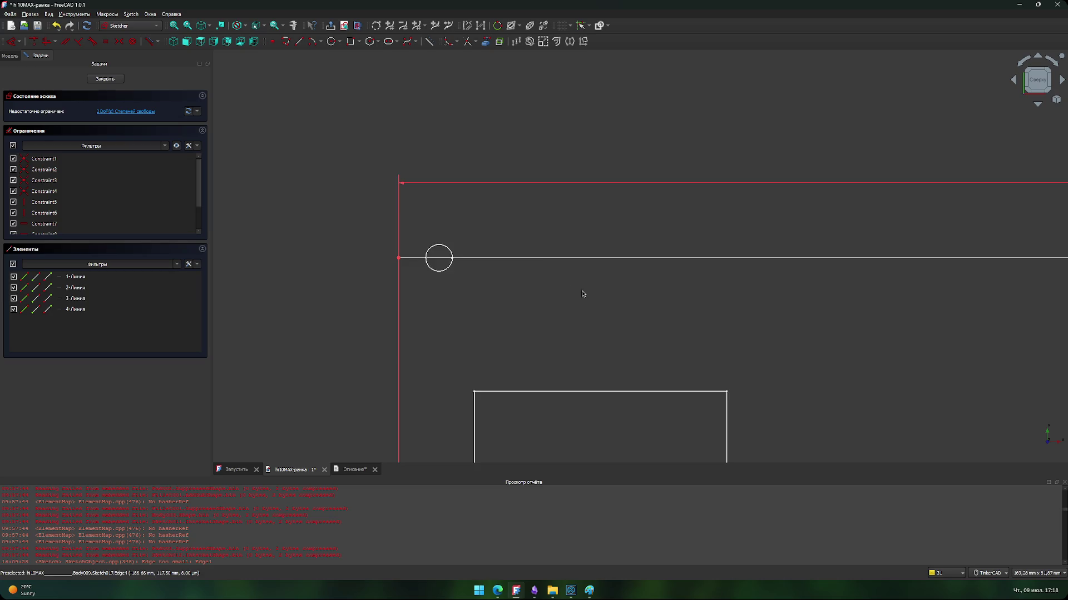
Step: Change the overall width to 399 mm and enter 199,5 mm for the axis offset
{"action": "scroll", "coordinate": [695, 294], "scroll_direction": "down", "scroll_amount": 1}
{"action": "scroll", "coordinate": [691, 300], "scroll_direction": "right", "scroll_amount": 5}
{"action": "double_click", "coordinate": [730, 212]}
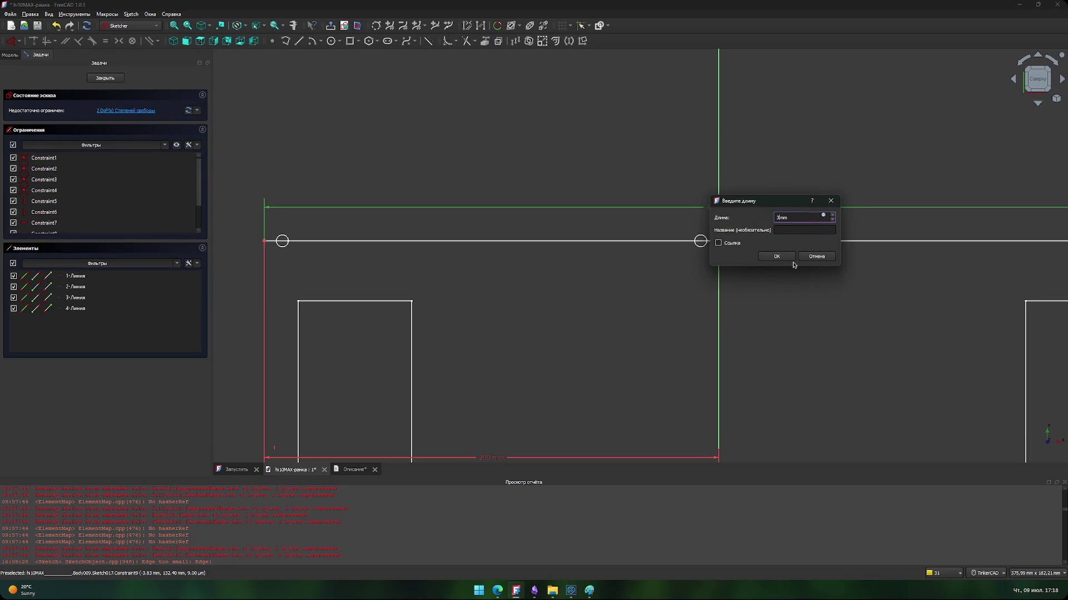
{"action": "key", "text": "Return"}
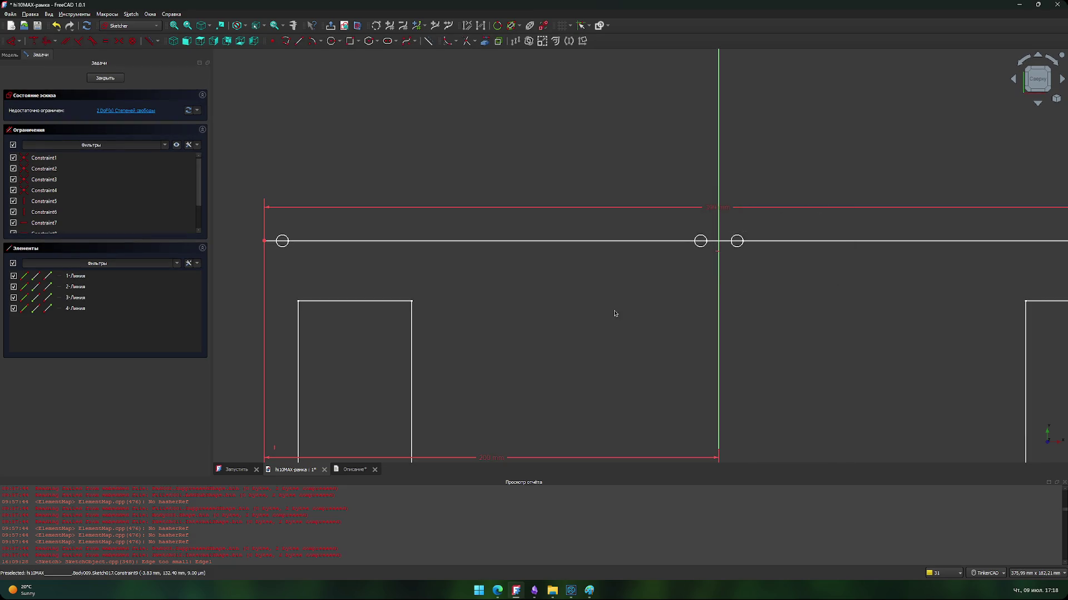
{"action": "scroll", "coordinate": [777, 310], "scroll_direction": "down", "scroll_amount": 1}
{"action": "double_click", "coordinate": [544, 431]}
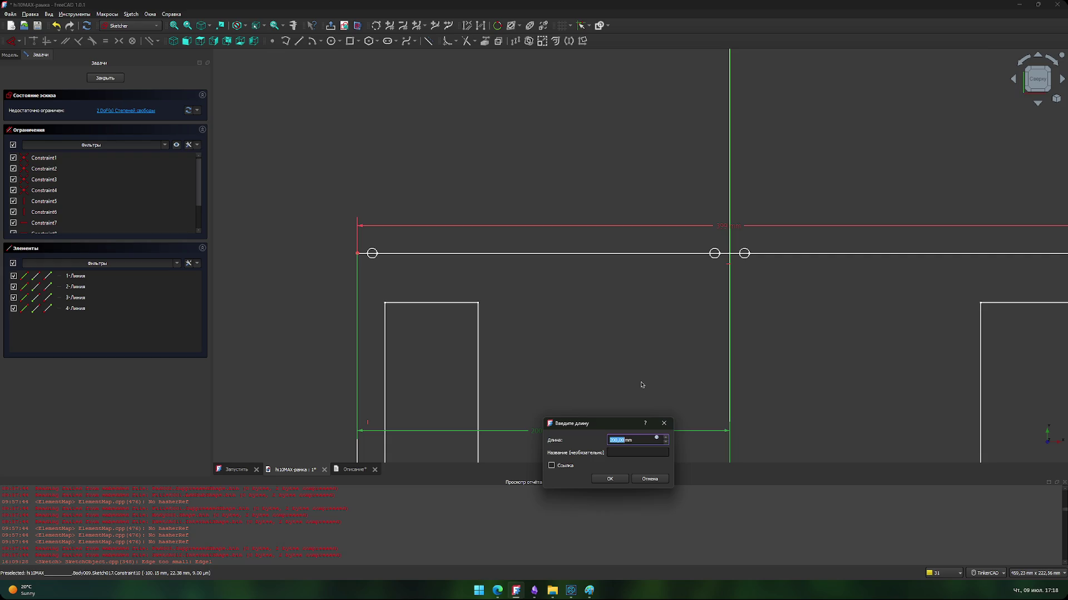
{"action": "type", "text": "199,5"}
Step: Apply the 199,5 mm offset between the frame's left edge and the vertical axis
{"action": "left_click", "coordinate": [609, 479]}
{"action": "scroll", "coordinate": [733, 399], "scroll_direction": "down", "scroll_amount": 1}
{"action": "mouse_move", "coordinate": [826, 353]}
{"action": "middle_mouse_down"}
{"action": "mouse_move", "coordinate": [519, 329]}
{"action": "mouse_move", "coordinate": [624, 245]}
{"action": "mouse_move", "coordinate": [683, 263]}
{"action": "mouse_move", "coordinate": [684, 236]}
{"action": "middle_mouse_up"}
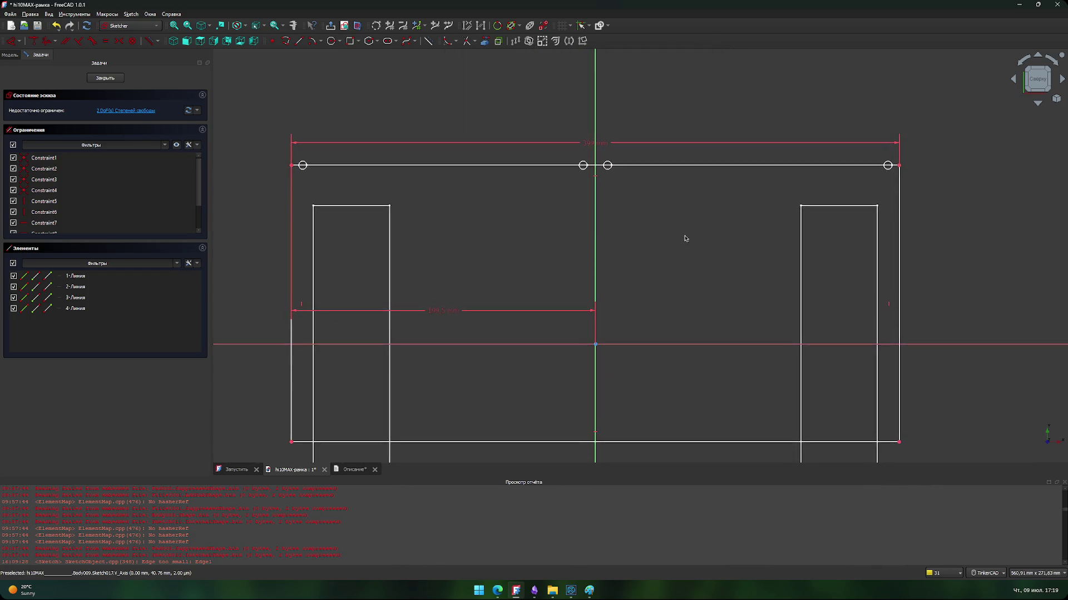
{"action": "scroll", "coordinate": [499, 329], "scroll_direction": "down", "scroll_amount": 3}
{"action": "middle_click_drag", "start_coordinate": [498, 331], "coordinate": [548, 292]}
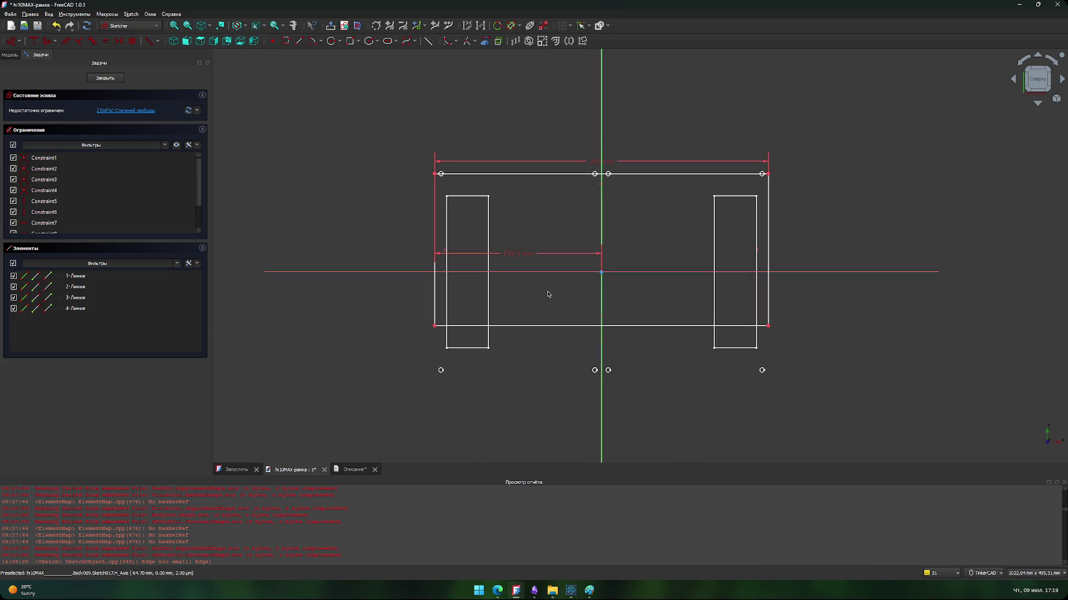
{"action": "scroll", "coordinate": [494, 231], "scroll_direction": "up", "scroll_amount": 3}
{"action": "scroll", "coordinate": [545, 264], "scroll_direction": "down", "scroll_amount": 3}
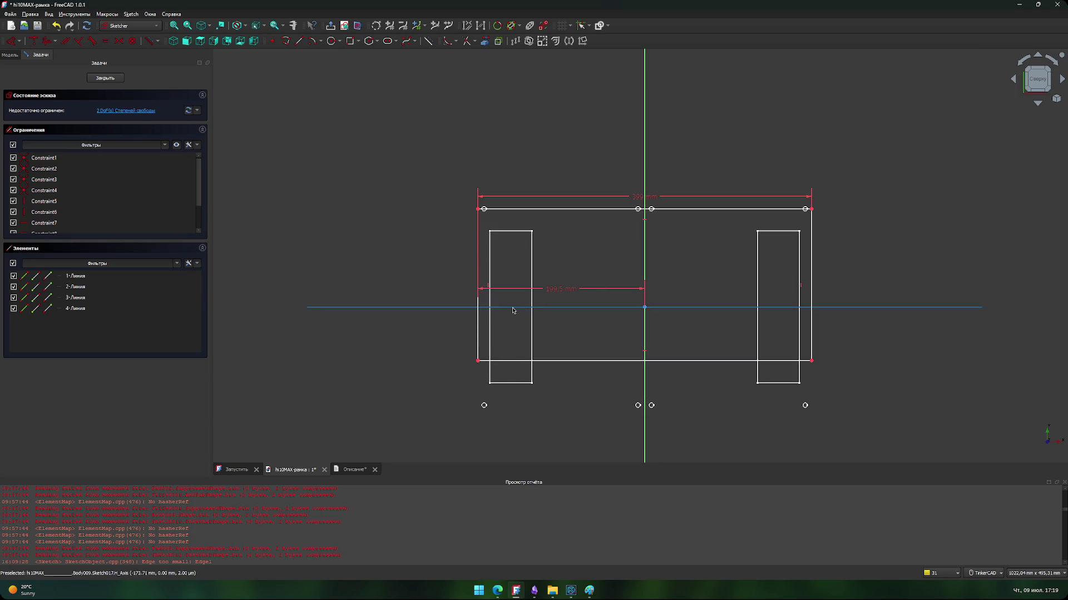
Step: Reposition the 199,5 mm and 399 mm dimension labels above the frame
{"action": "left_click_drag", "start_coordinate": [560, 287], "coordinate": [567, 185]}
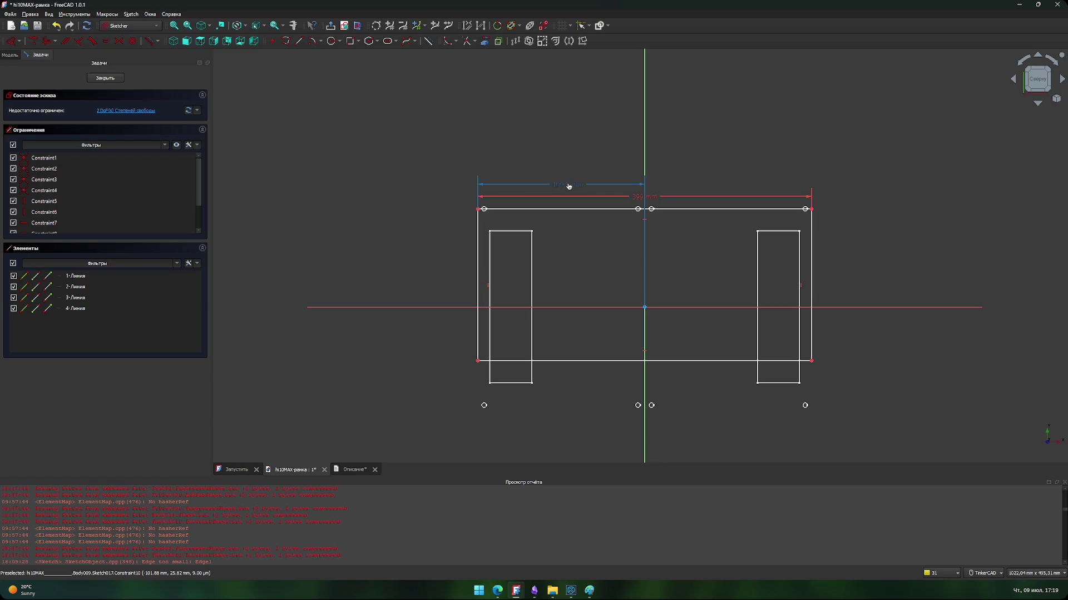
{"action": "scroll", "coordinate": [593, 260], "scroll_direction": "down", "scroll_amount": 2}
{"action": "scroll", "coordinate": [591, 258], "scroll_direction": "up", "scroll_amount": 5}
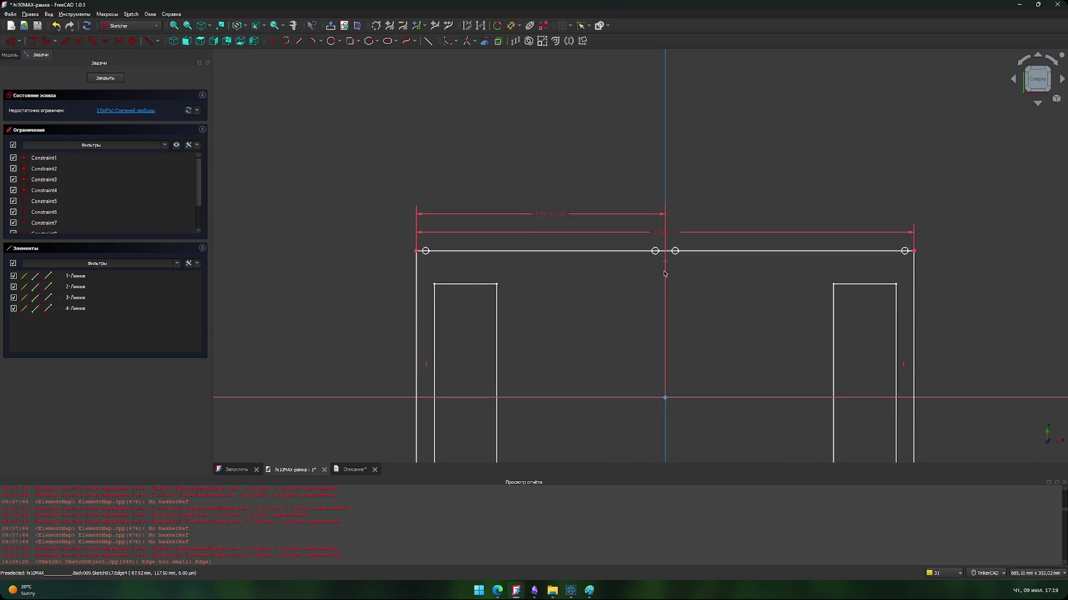
{"action": "left_click_drag", "start_coordinate": [605, 233], "coordinate": [605, 229]}
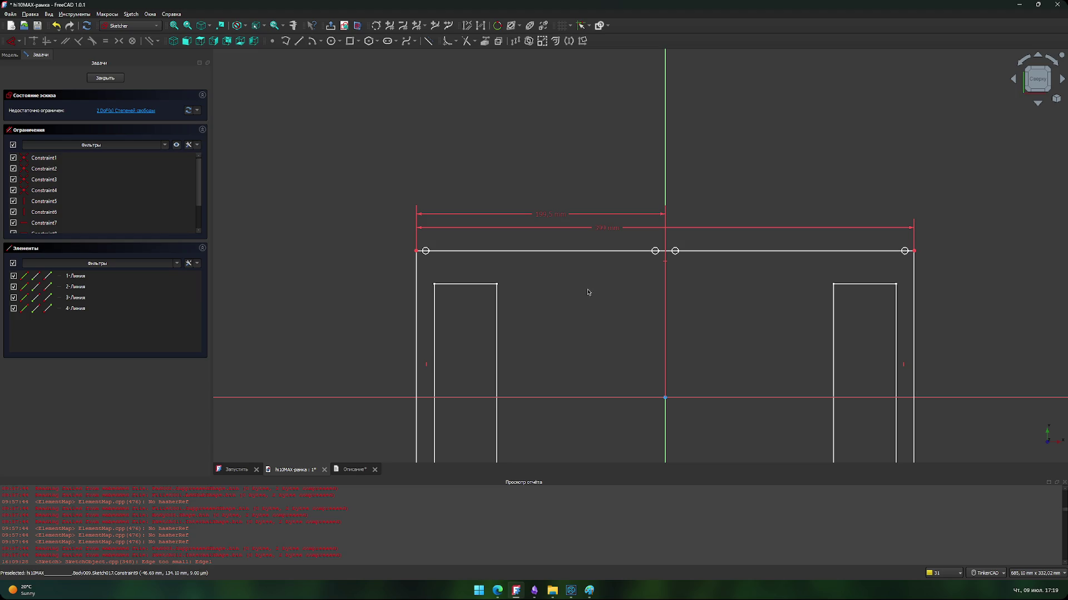
{"action": "middle_click_drag", "start_coordinate": [589, 319], "coordinate": [581, 298]}
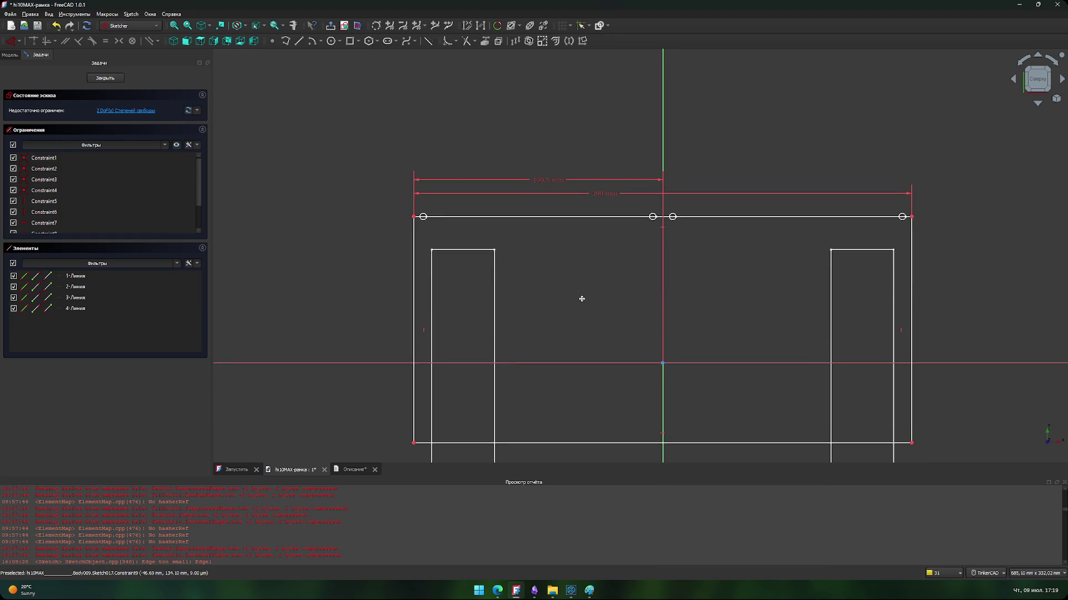
Step: Move the frame's top and bottom edges outward to enclose all eight mounting holes
{"action": "mouse_move", "coordinate": [466, 217]}
{"action": "left_mouse_down"}
{"action": "mouse_move", "coordinate": [473, 200]}
{"action": "mouse_move", "coordinate": [480, 210]}
{"action": "left_mouse_up"}
{"action": "scroll", "coordinate": [534, 279], "scroll_direction": "down", "scroll_amount": 2}
{"action": "middle_click_drag", "start_coordinate": [550, 305], "coordinate": [551, 248]}
{"action": "left_click_drag", "start_coordinate": [553, 254], "coordinate": [559, 306]}
{"action": "scroll", "coordinate": [479, 289], "scroll_direction": "up", "scroll_amount": 5}
{"action": "scroll", "coordinate": [507, 235], "scroll_direction": "up", "scroll_amount": 10}
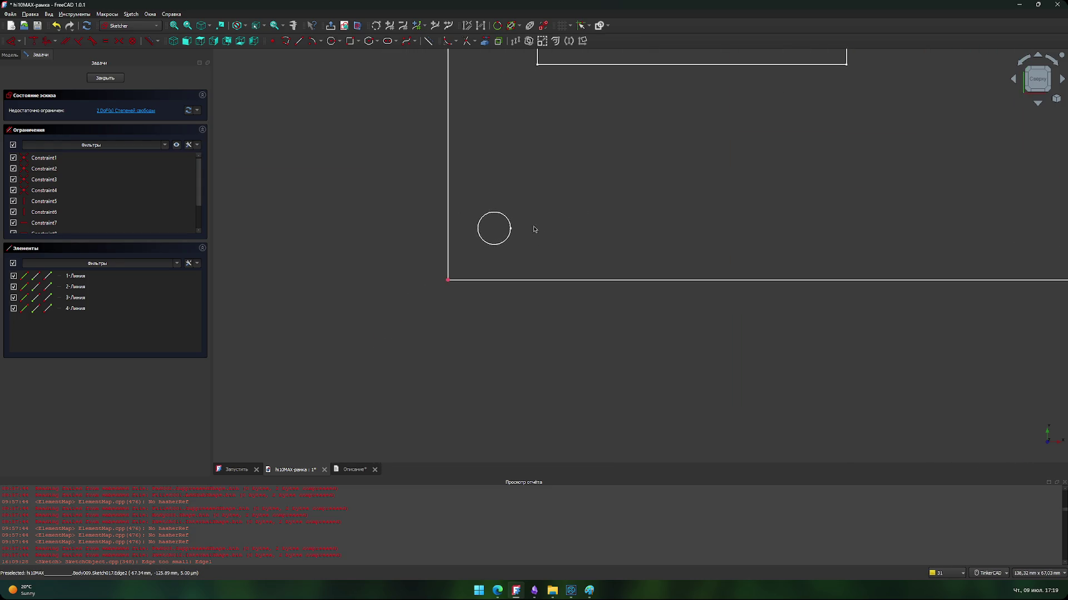
{"action": "scroll", "coordinate": [493, 143], "scroll_direction": "up", "scroll_amount": 10}
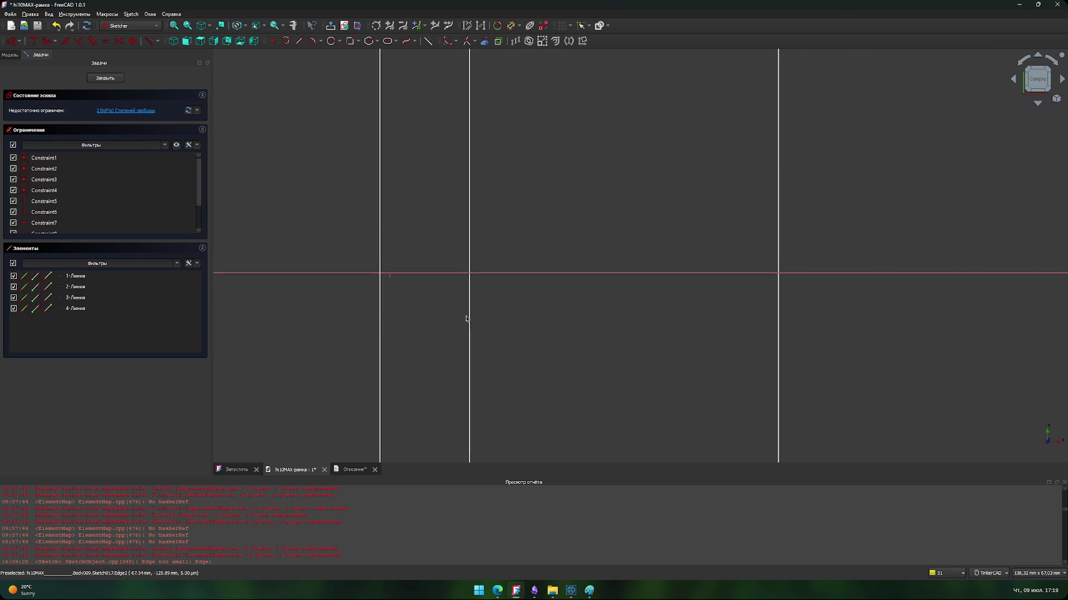
{"action": "scroll", "coordinate": [465, 127], "scroll_direction": "up", "scroll_amount": 10}
{"action": "scroll", "coordinate": [470, 248], "scroll_direction": "left", "scroll_amount": 5}
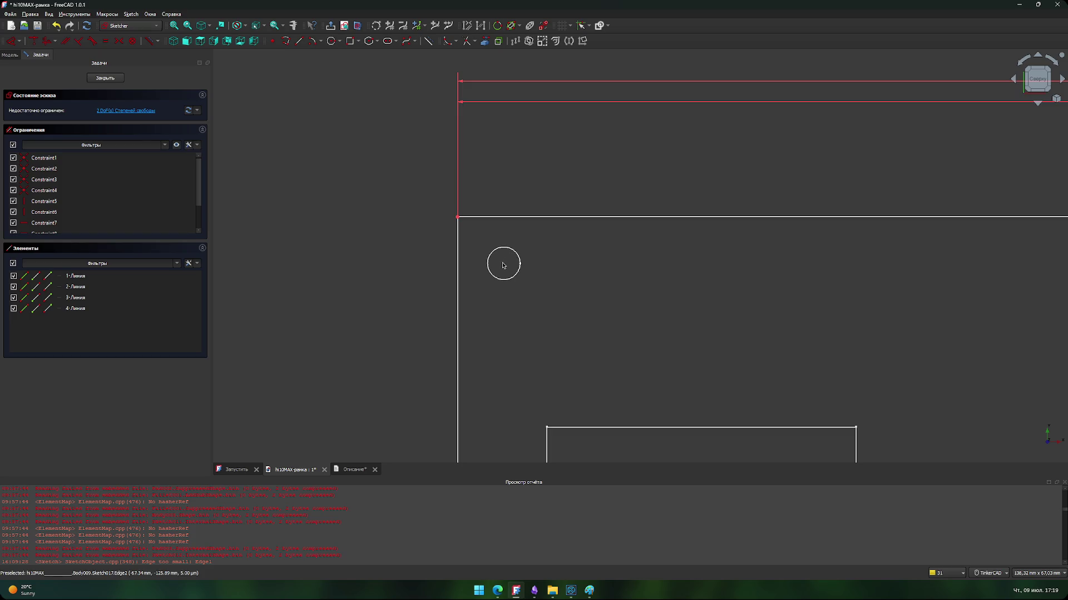
{"action": "left_click_drag", "start_coordinate": [512, 217], "coordinate": [511, 226]}
{"action": "scroll", "coordinate": [505, 260], "scroll_direction": "up", "scroll_amount": 3}
{"action": "scroll", "coordinate": [505, 259], "scroll_direction": "down", "scroll_amount": 3}
{"action": "scroll", "coordinate": [505, 260], "scroll_direction": "down", "scroll_amount": 5}
{"action": "double_click", "coordinate": [477, 313]}
{"action": "left_click", "coordinate": [609, 330]}
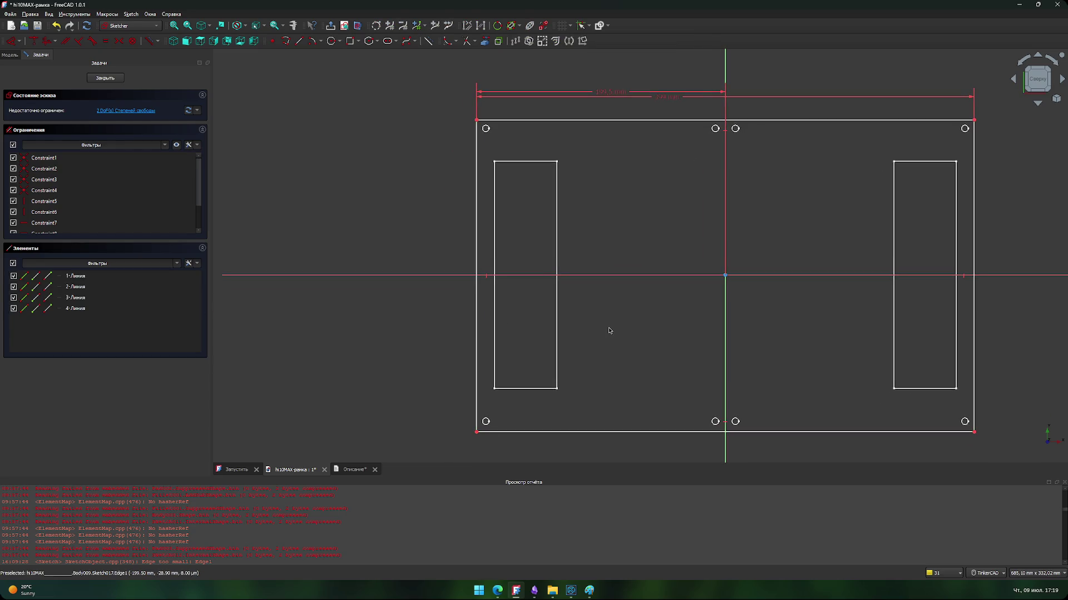
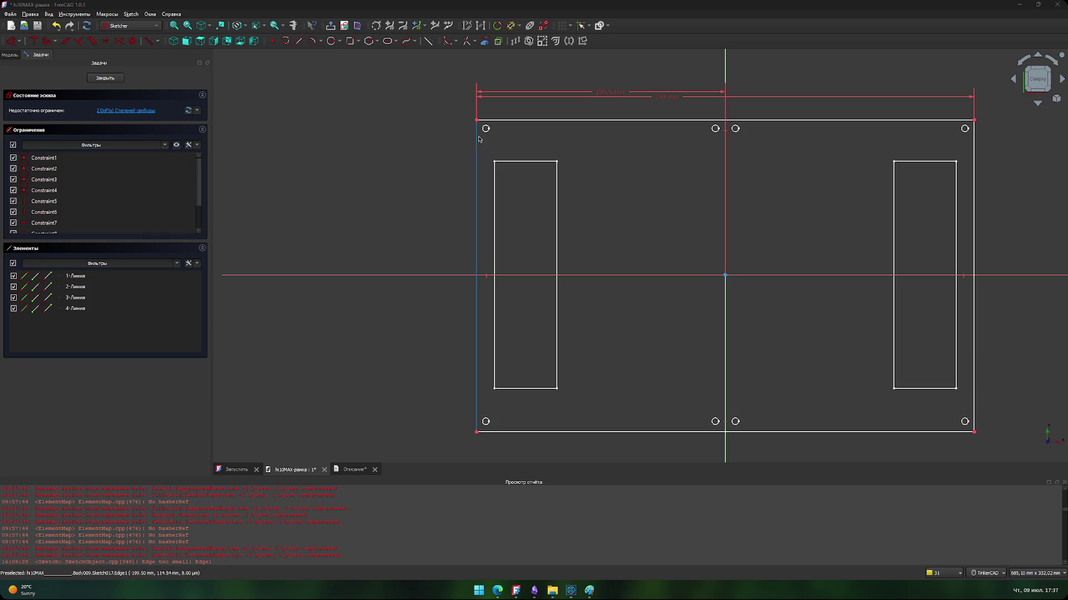
Step: Nudge the 399 mm width dimension slightly lower and pan the sketch view left
{"action": "left_click_drag", "start_coordinate": [670, 100], "coordinate": [673, 100]}
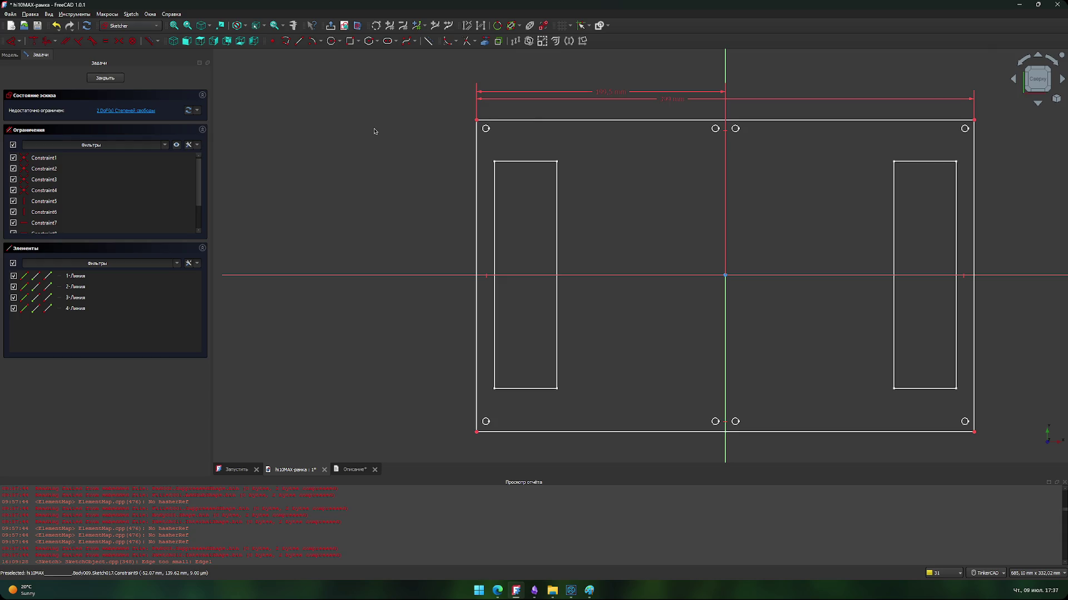
{"action": "mouse_move", "coordinate": [437, 189]}
{"action": "middle_mouse_down"}
{"action": "mouse_move", "coordinate": [261, 177]}
{"action": "mouse_move", "coordinate": [281, 185]}
{"action": "middle_mouse_up"}
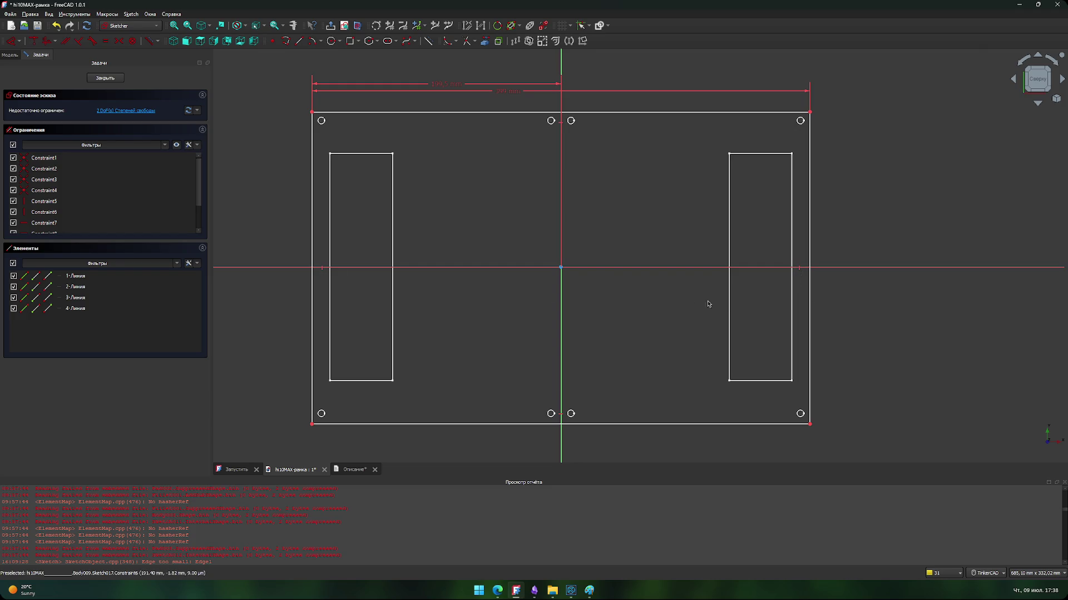
{"action": "mouse_move", "coordinate": [290, 212]}
{"action": "middle_mouse_down"}
{"action": "mouse_move", "coordinate": [295, 181]}
{"action": "mouse_move", "coordinate": [281, 181]}
{"action": "middle_mouse_up"}
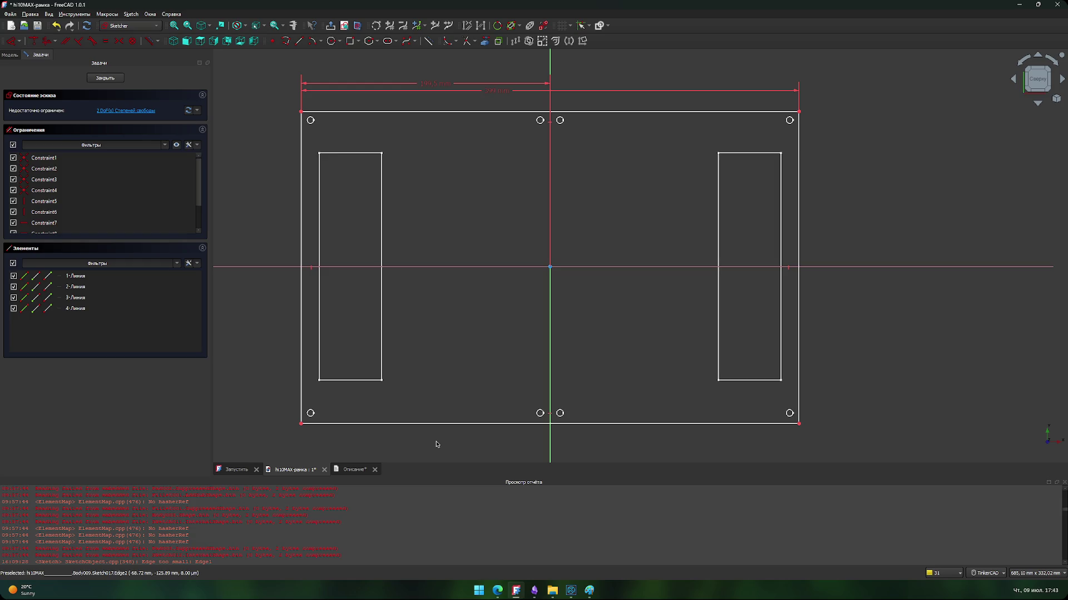
Step: Save the N10MAX-рамка document with Ctrl+S
{"action": "key", "text": "ctrl+s"}
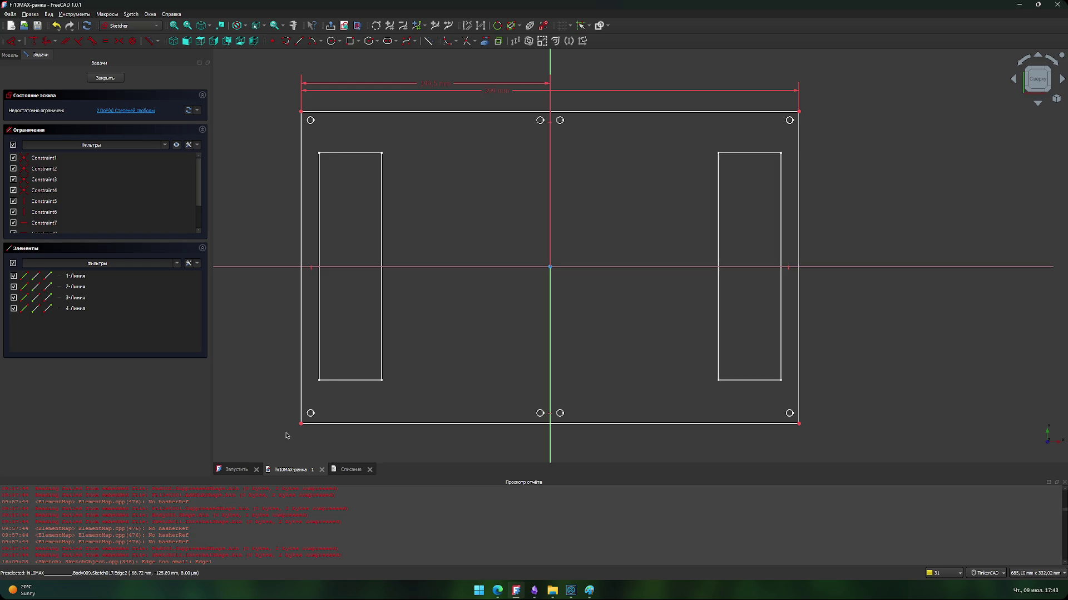
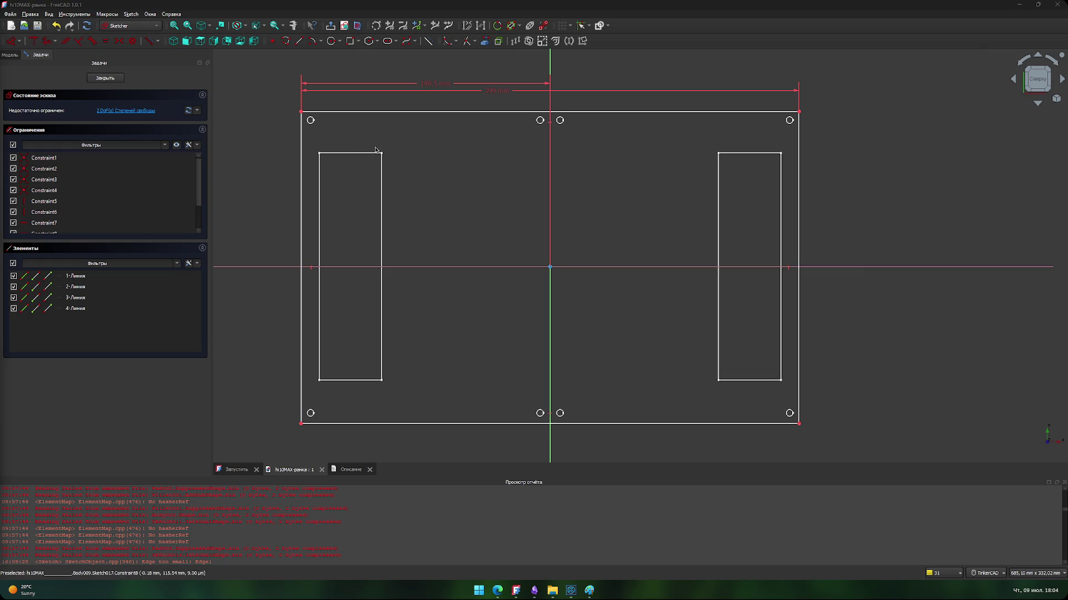
Step: Zoom in to inspect Sketch017's frame outline, then close the sketch
{"action": "scroll", "coordinate": [383, 147], "scroll_direction": "up", "scroll_amount": 7}
{"action": "scroll", "coordinate": [396, 145], "scroll_direction": "up", "scroll_amount": 8}
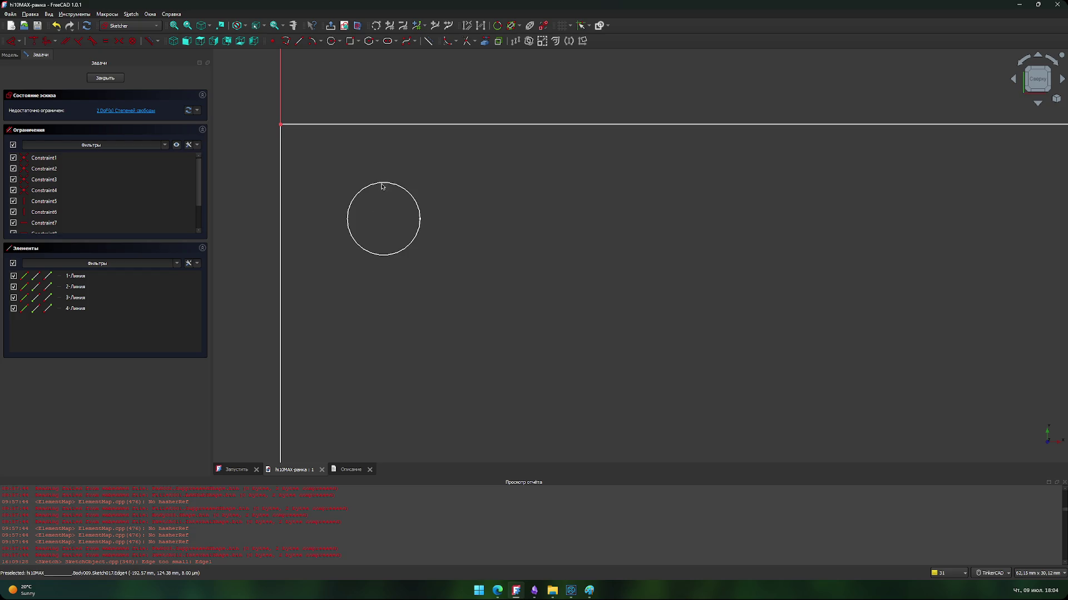
{"action": "left_click", "coordinate": [384, 124]}
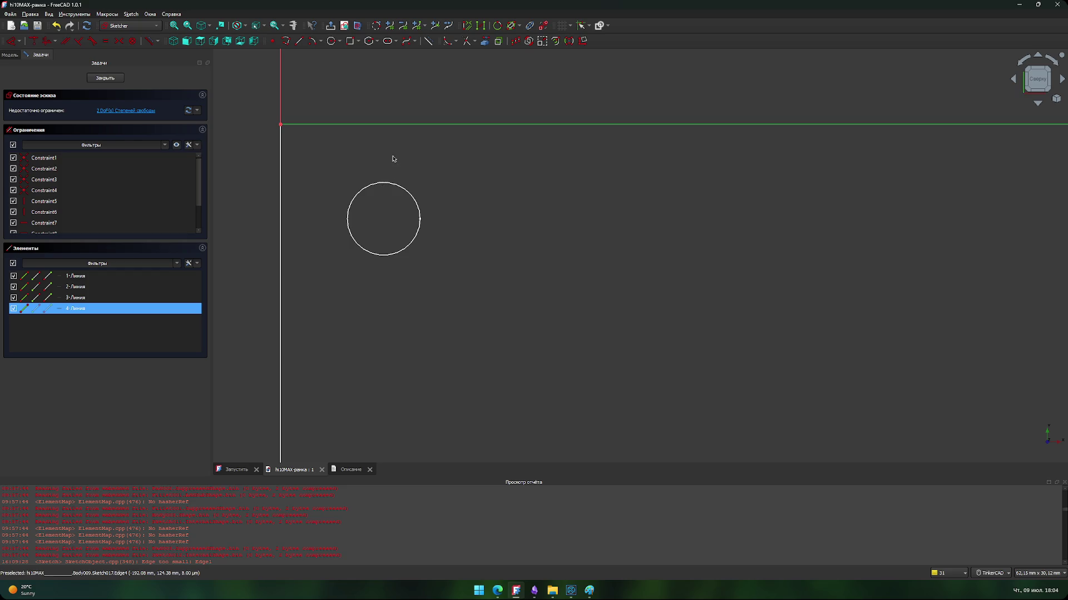
{"action": "left_click", "coordinate": [393, 158]}
{"action": "scroll", "coordinate": [392, 167], "scroll_direction": "down", "scroll_amount": 8}
{"action": "scroll", "coordinate": [404, 187], "scroll_direction": "down", "scroll_amount": 5}
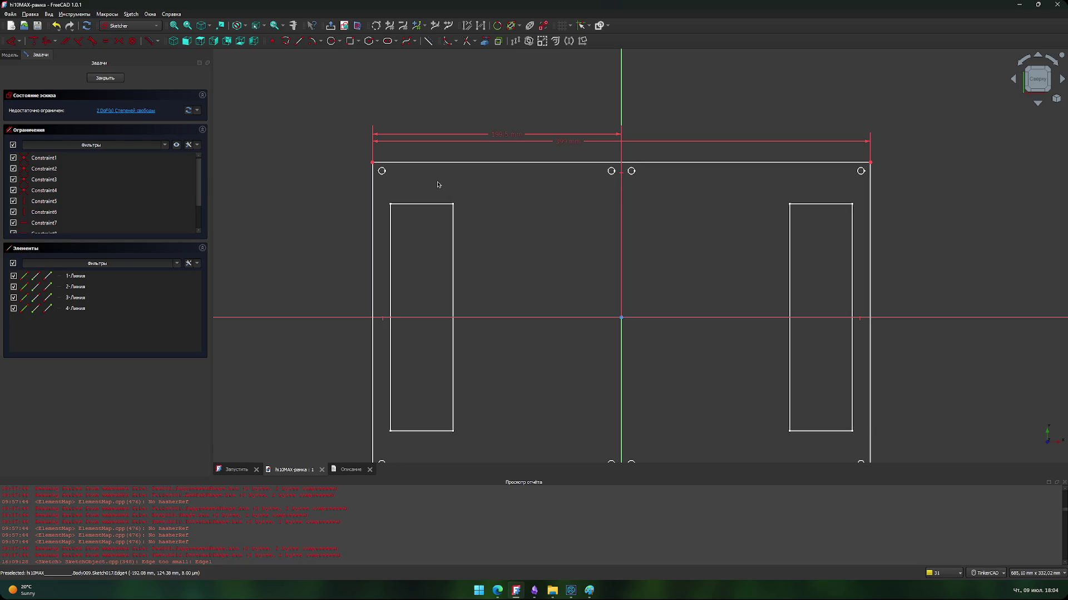
{"action": "scroll", "coordinate": [434, 183], "scroll_direction": "down", "scroll_amount": 1}
{"action": "scroll", "coordinate": [520, 205], "scroll_direction": "down", "scroll_amount": 1}
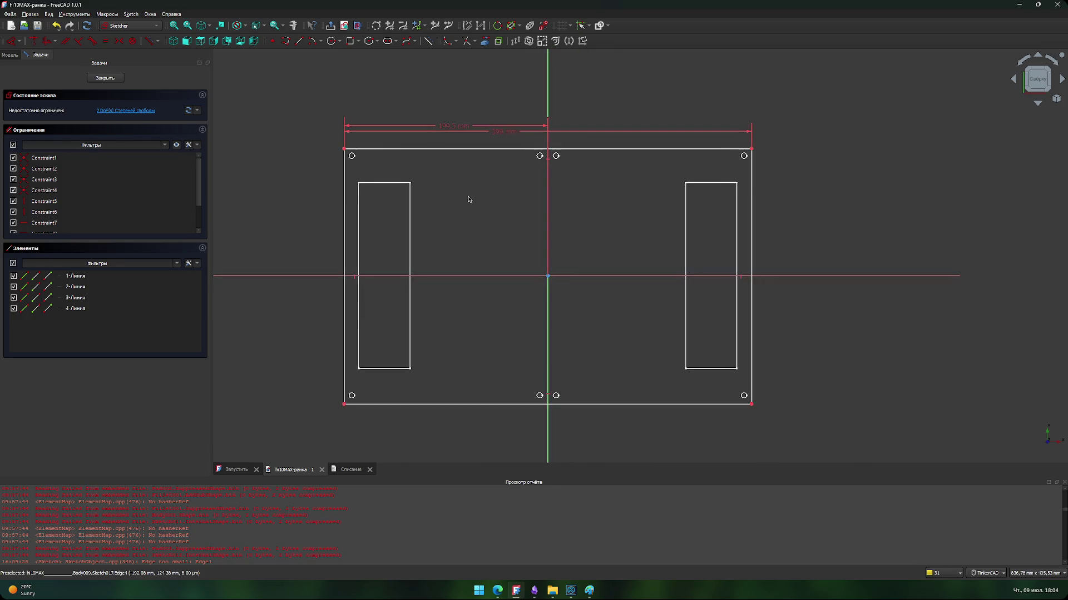
{"action": "left_click", "coordinate": [114, 79]}
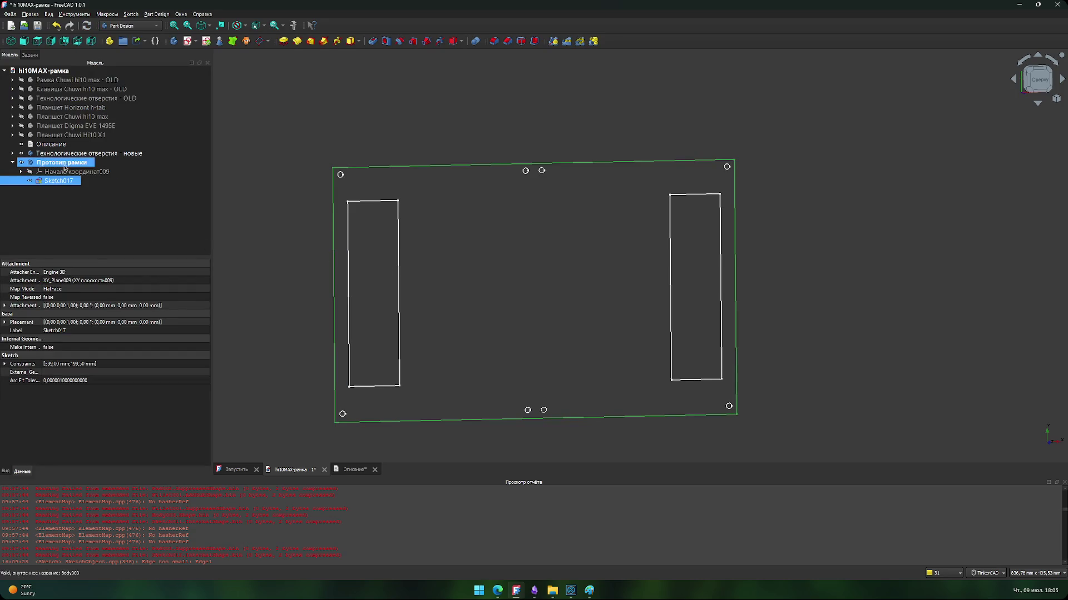
Step: Expand the holes body, then open Sketch016, select all its geometry, and close it
{"action": "left_click", "coordinate": [12, 154]}
{"action": "double_click", "coordinate": [58, 171]}
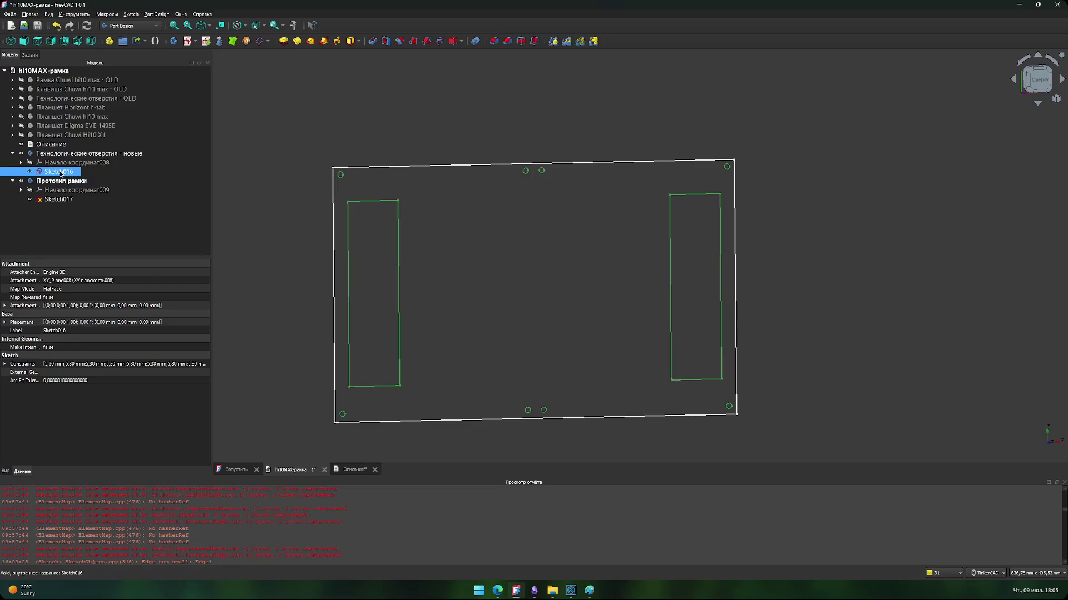
{"action": "scroll", "coordinate": [382, 213], "scroll_direction": "up", "scroll_amount": 1}
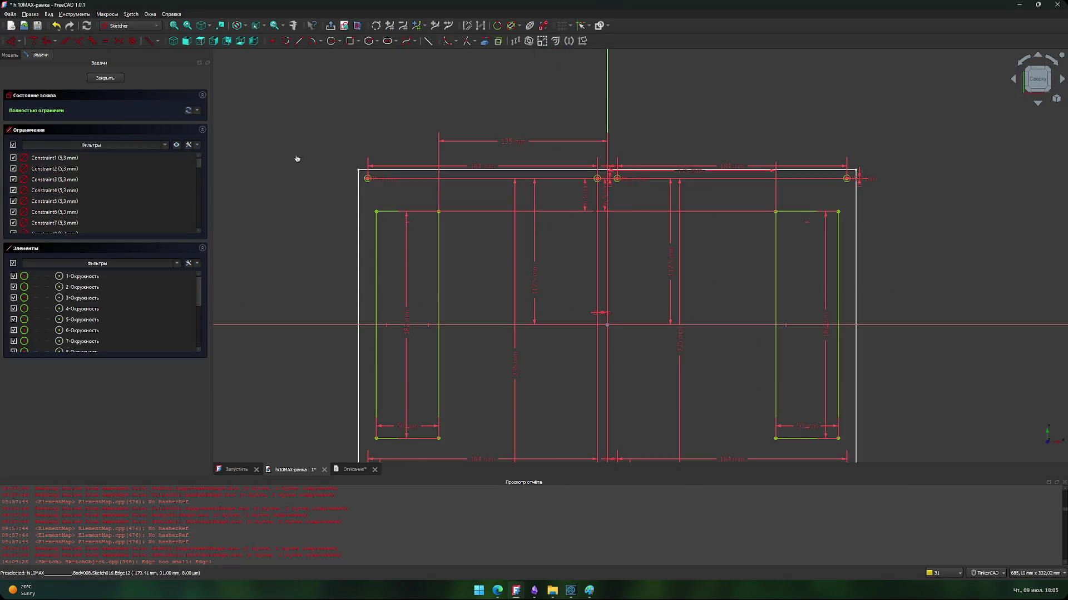
{"action": "scroll", "coordinate": [308, 166], "scroll_direction": "down", "scroll_amount": 1}
{"action": "scroll", "coordinate": [307, 166], "scroll_direction": "down", "scroll_amount": 1}
{"action": "mouse_move", "coordinate": [275, 98]}
{"action": "left_mouse_down"}
{"action": "mouse_move", "coordinate": [381, 212]}
{"action": "mouse_move", "coordinate": [772, 412]}
{"action": "left_mouse_up"}
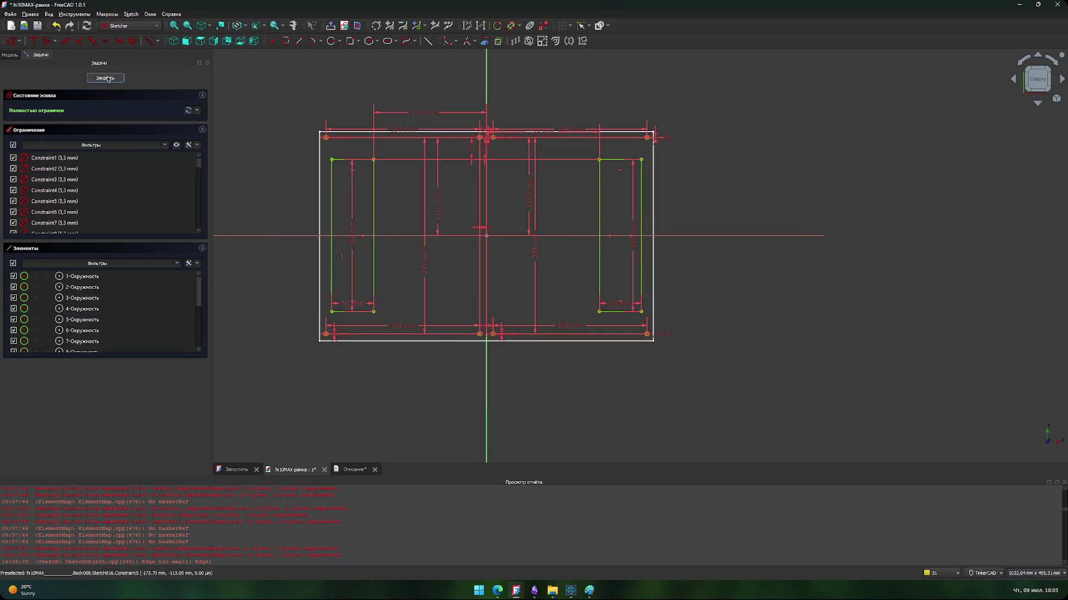
{"action": "left_click", "coordinate": [105, 78]}
Step: Hide the Технологические отверстия - новые body and reopen Sketch017 showing only its outline
{"action": "double_click", "coordinate": [64, 199]}
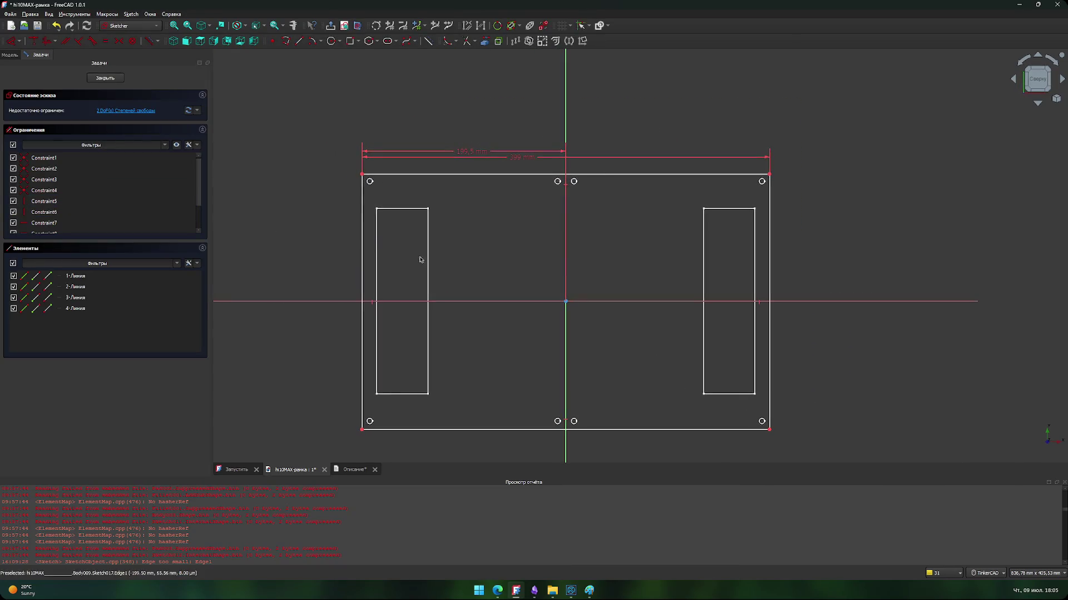
{"action": "left_click", "coordinate": [106, 78]}
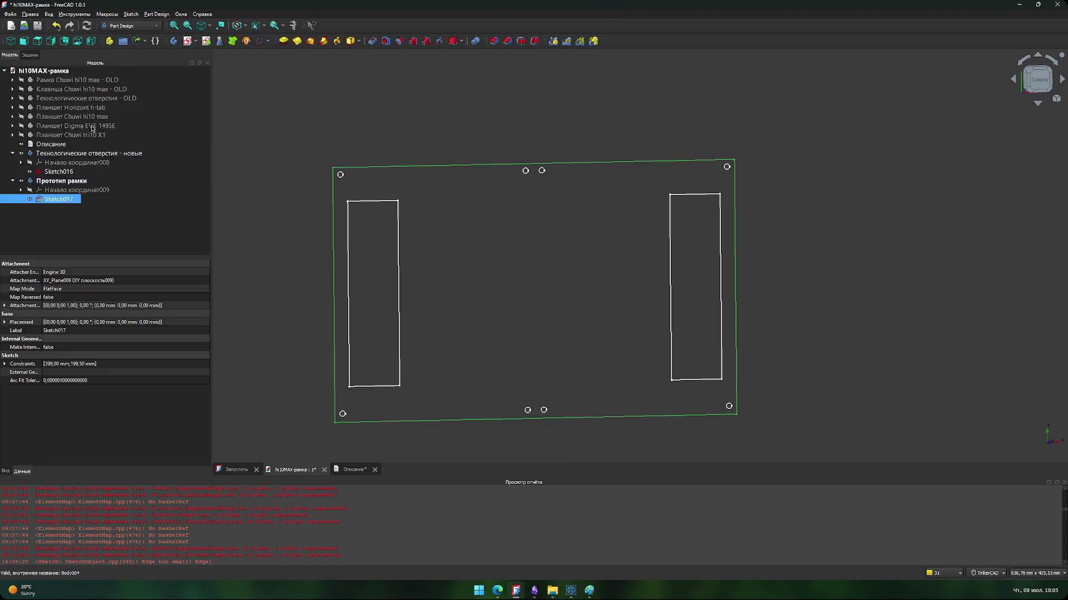
{"action": "left_click", "coordinate": [22, 154]}
{"action": "left_click", "coordinate": [12, 153]}
{"action": "double_click", "coordinate": [59, 181]}
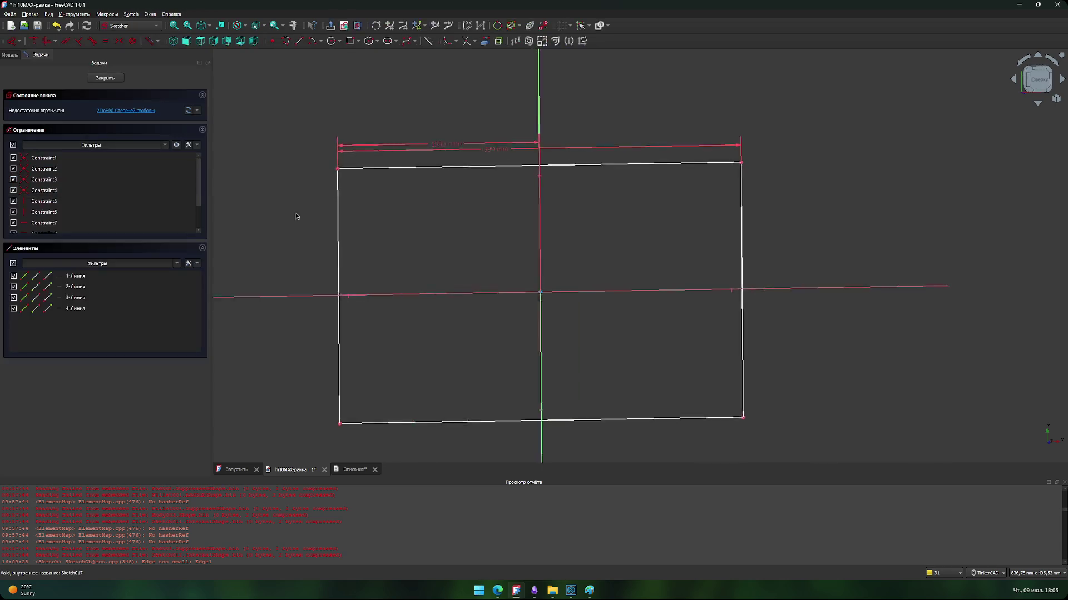
Step: Delete the left and right tall inner rectangles from Sketch017
{"action": "scroll", "coordinate": [463, 180], "scroll_direction": "up", "scroll_amount": 2}
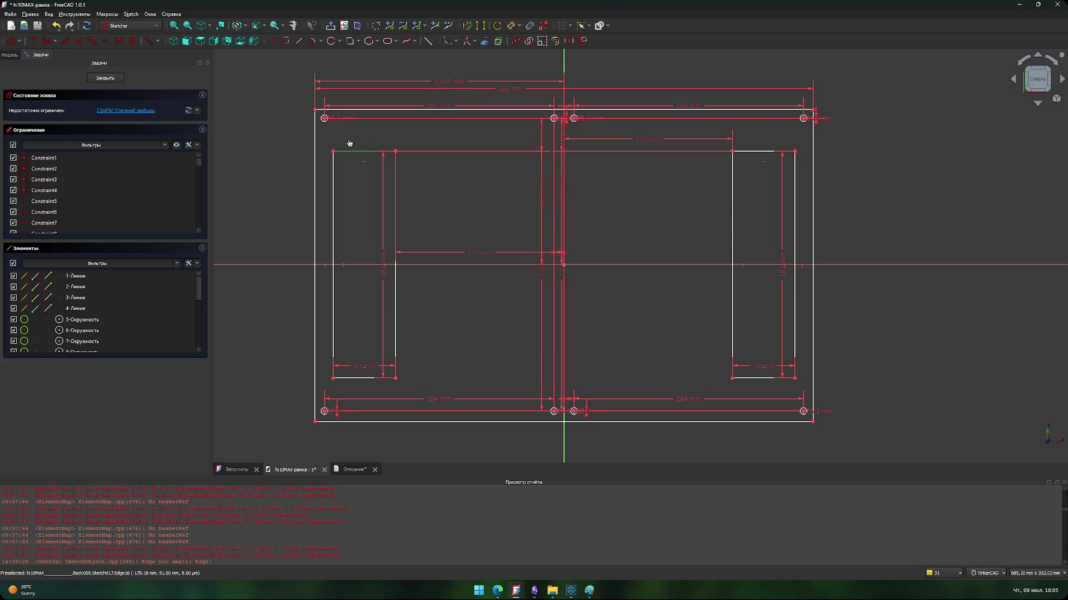
{"action": "mouse_move", "coordinate": [422, 381]}
{"action": "left_mouse_down"}
{"action": "mouse_move", "coordinate": [355, 191]}
{"action": "mouse_move", "coordinate": [324, 141]}
{"action": "left_mouse_up"}
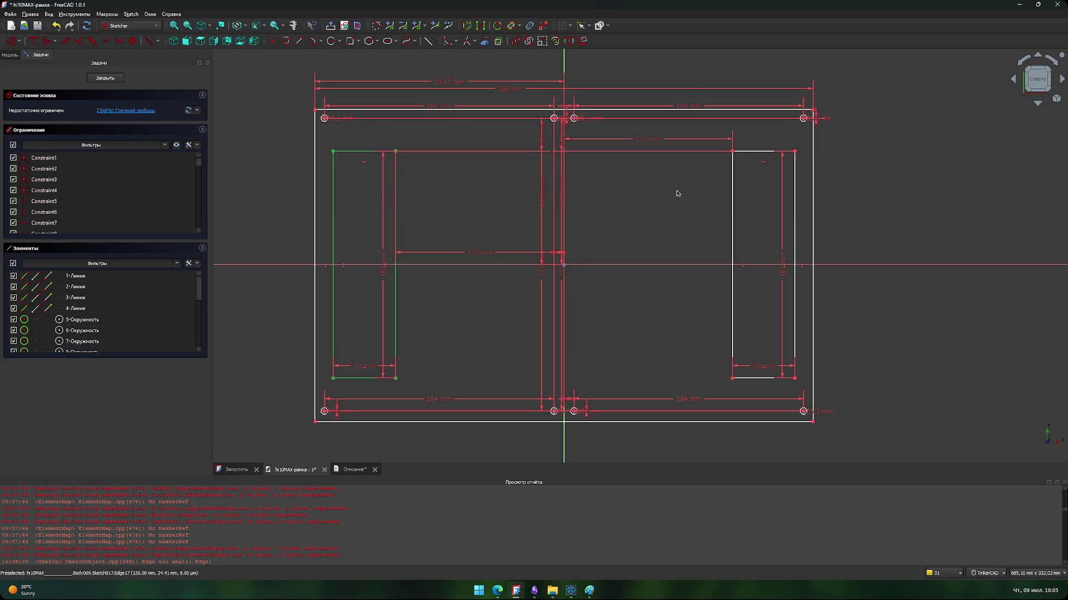
{"action": "key", "text": "Delete"}
{"action": "left_click_drag", "start_coordinate": [710, 133], "coordinate": [799, 386]}
{"action": "key", "text": "Delete"}
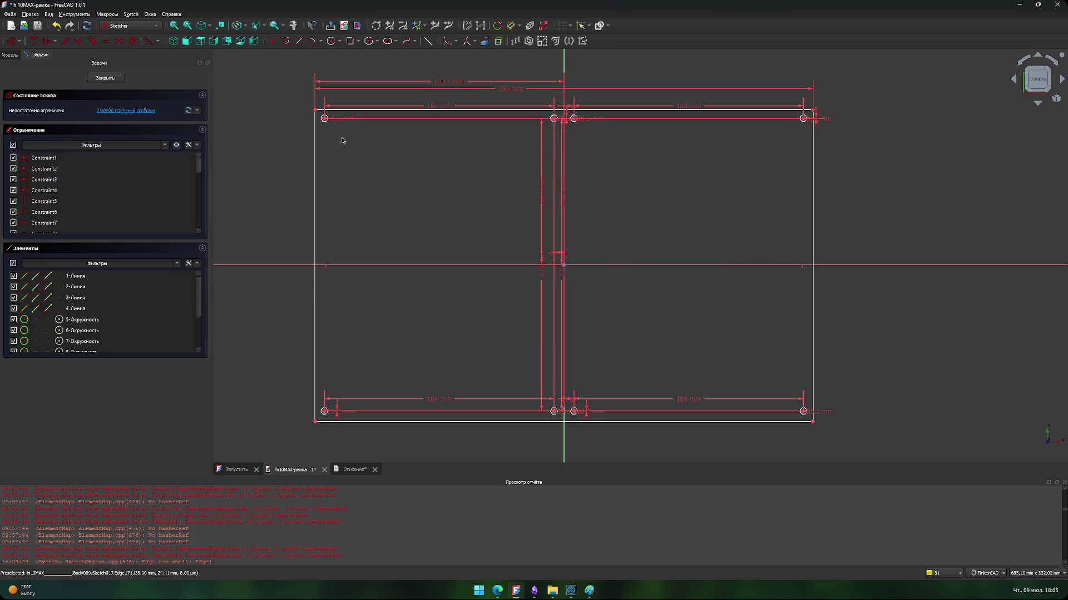
{"action": "scroll", "coordinate": [375, 210], "scroll_direction": "up", "scroll_amount": 5}
{"action": "scroll", "coordinate": [402, 273], "scroll_direction": "up", "scroll_amount": 5}
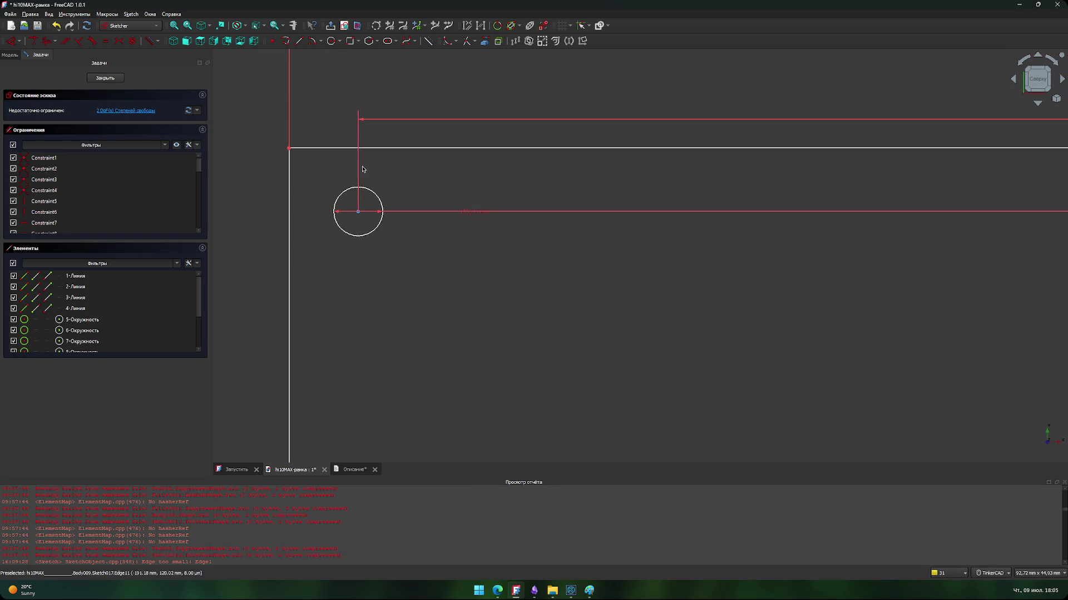
Step: Add a 7.5 mm vertical distance from the top-left corner to the circle centre
{"action": "left_click", "coordinate": [356, 148]}
{"action": "left_click", "coordinate": [358, 212]}
{"action": "key", "text": "i"}
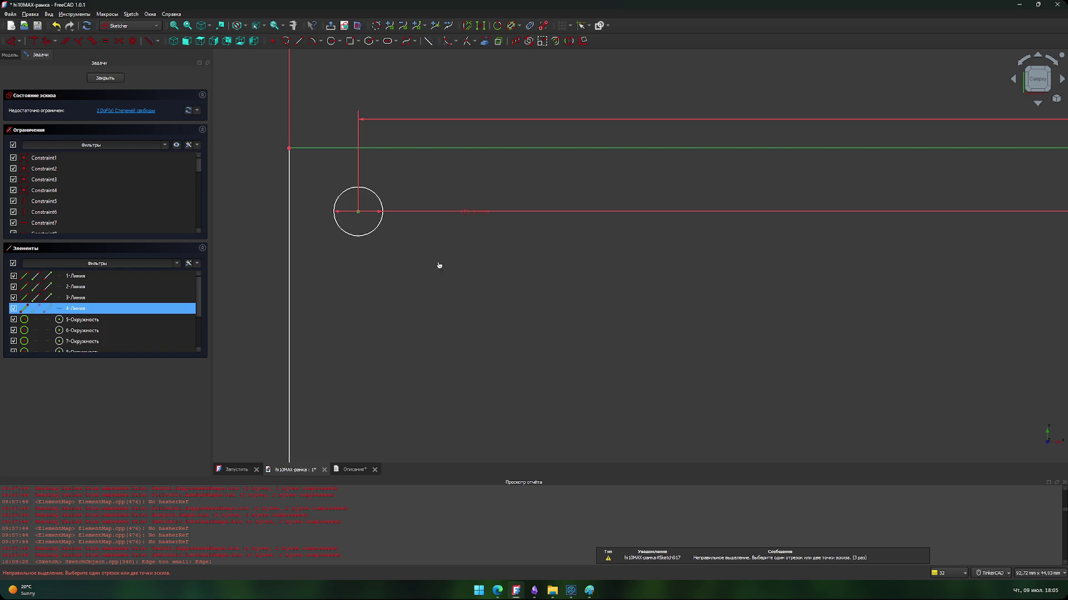
{"action": "left_click", "coordinate": [440, 265]}
{"action": "left_click", "coordinate": [290, 150]}
{"action": "left_click", "coordinate": [358, 211]}
{"action": "key", "text": "i"}
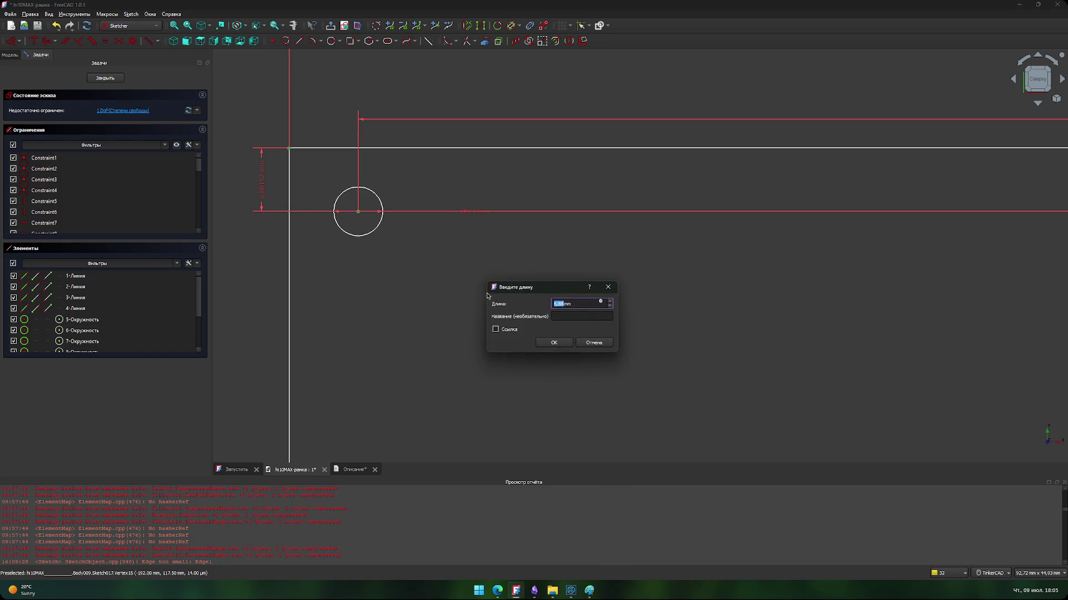
{"action": "type", "text": "7."}
{"action": "type", "text": "5"}
{"action": "key", "text": "Return"}
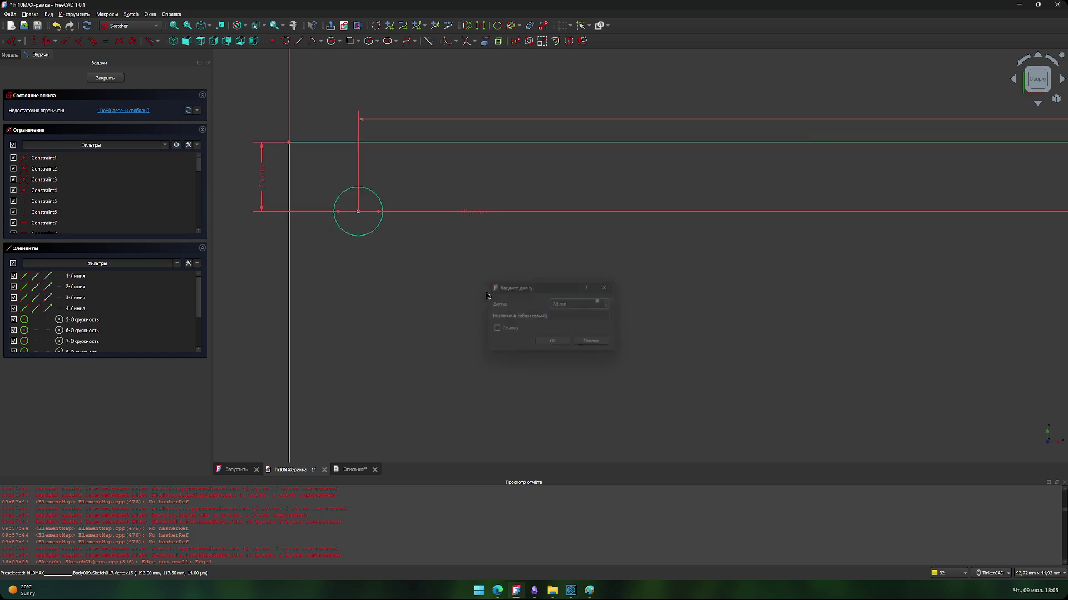
Step: Add a 7.5 mm vertical distance from the bottom-left corner to its circle centre
{"action": "scroll", "coordinate": [402, 256], "scroll_direction": "down", "scroll_amount": 3}
{"action": "scroll", "coordinate": [426, 248], "scroll_direction": "down", "scroll_amount": 5}
{"action": "scroll", "coordinate": [529, 301], "scroll_direction": "up", "scroll_amount": 5}
{"action": "scroll", "coordinate": [439, 264], "scroll_direction": "down", "scroll_amount": 3}
{"action": "scroll", "coordinate": [433, 259], "scroll_direction": "down", "scroll_amount": 2}
{"action": "scroll", "coordinate": [362, 331], "scroll_direction": "up", "scroll_amount": 6}
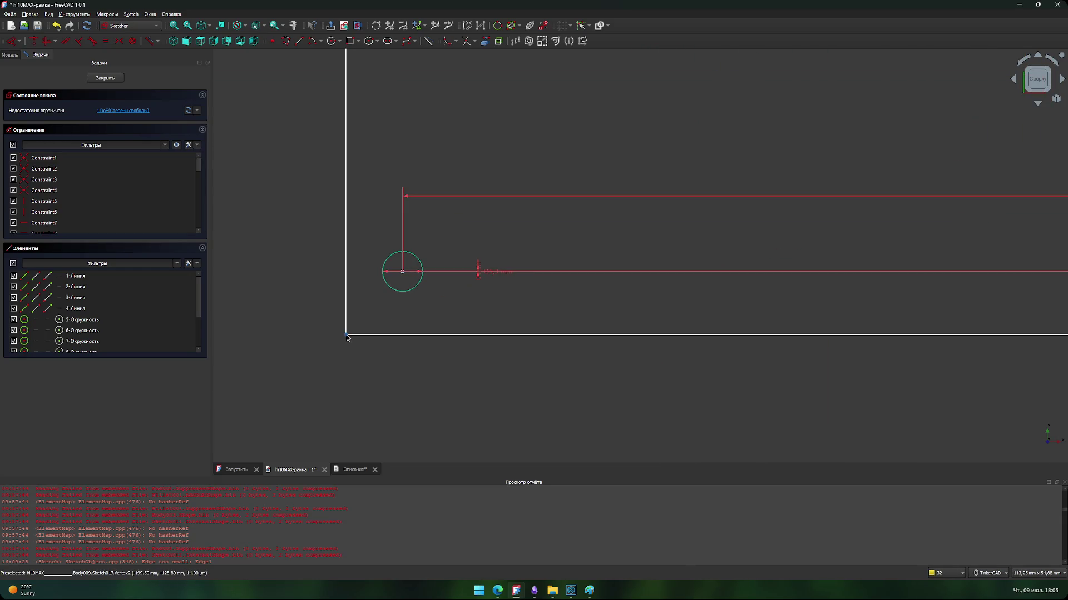
{"action": "left_click", "coordinate": [351, 334]}
{"action": "left_click", "coordinate": [405, 274]}
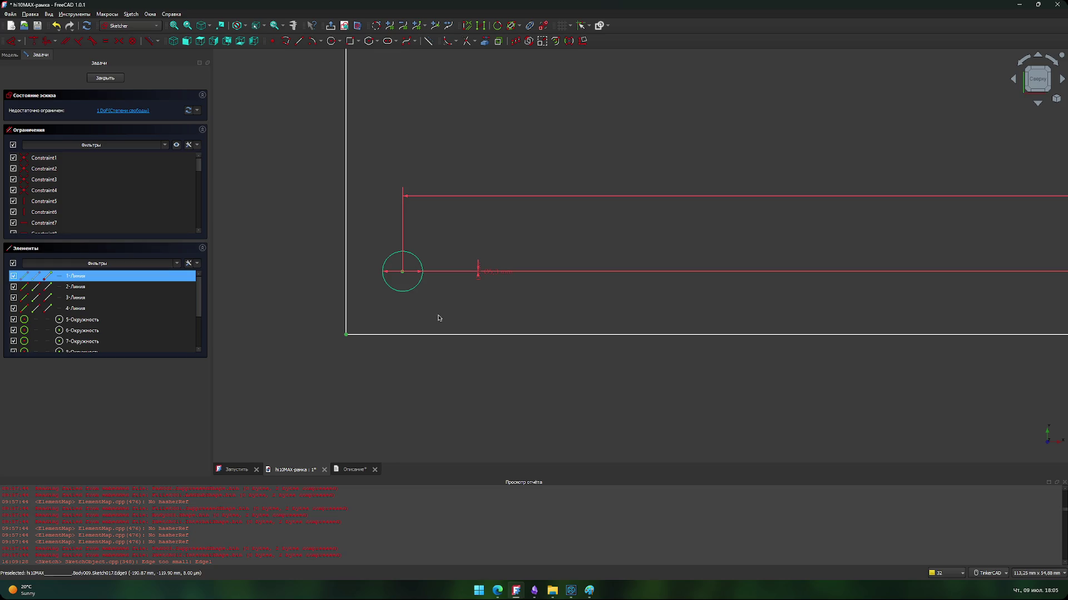
{"action": "type", "text": "i7,5"}
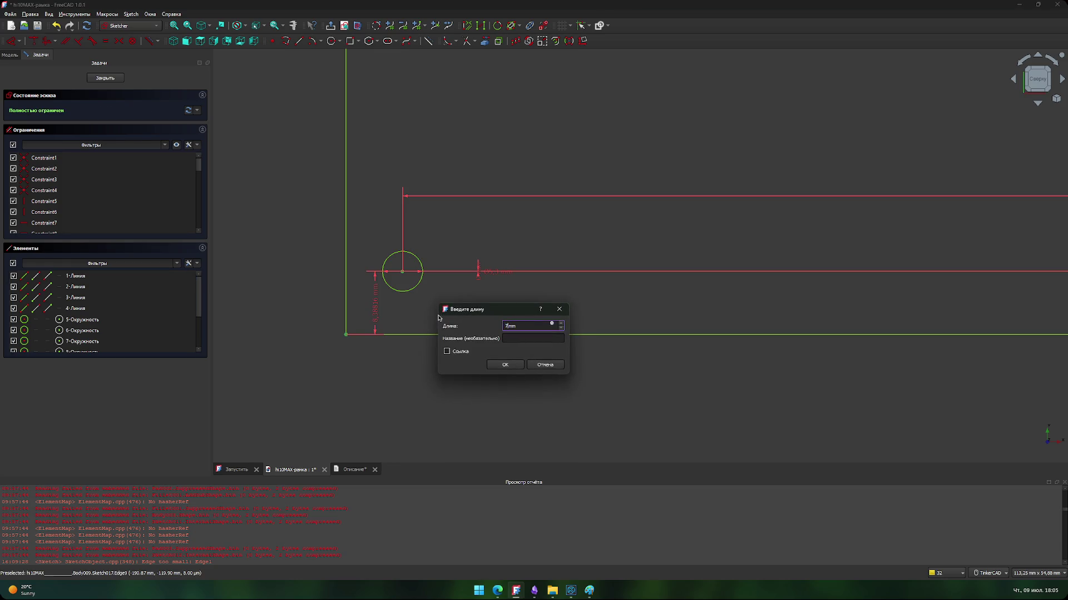
{"action": "left_click", "coordinate": [506, 366]}
Step: Add a 7.50 mm horizontal distance from the top-left corner to the circle centre
{"action": "scroll", "coordinate": [491, 250], "scroll_direction": "down", "scroll_amount": 5}
{"action": "middle_click_drag", "start_coordinate": [491, 250], "coordinate": [489, 314]}
{"action": "scroll", "coordinate": [462, 293], "scroll_direction": "up", "scroll_amount": 6}
{"action": "scroll", "coordinate": [456, 214], "scroll_direction": "up", "scroll_amount": 1}
{"action": "scroll", "coordinate": [478, 211], "scroll_direction": "up", "scroll_amount": 2}
{"action": "middle_click_drag", "start_coordinate": [471, 209], "coordinate": [464, 257]}
{"action": "left_click", "coordinate": [450, 217]}
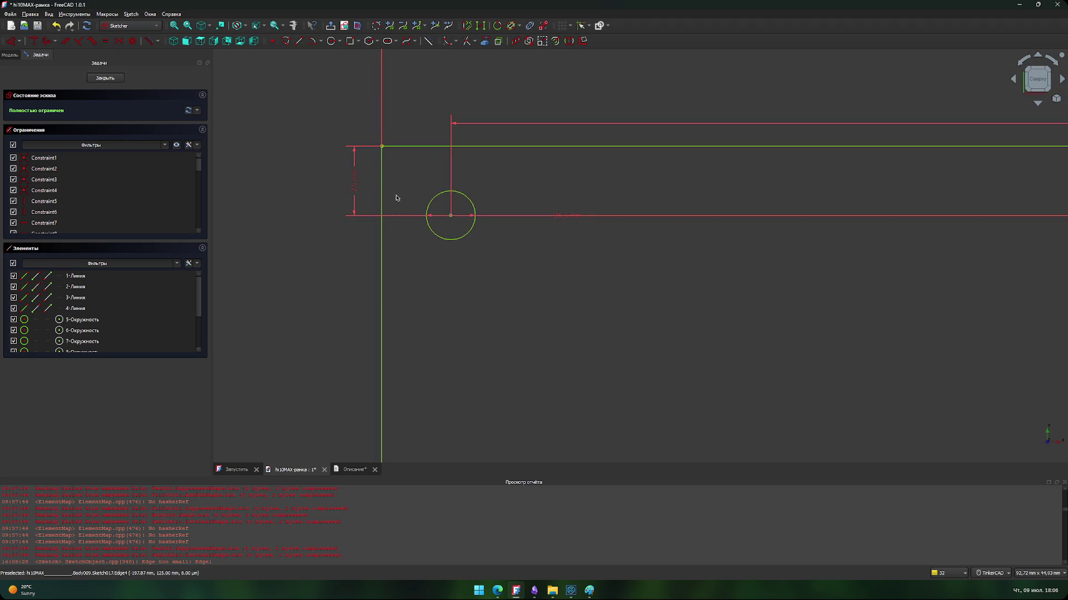
{"action": "left_click", "coordinate": [383, 168]}
{"action": "key", "text": "i"}
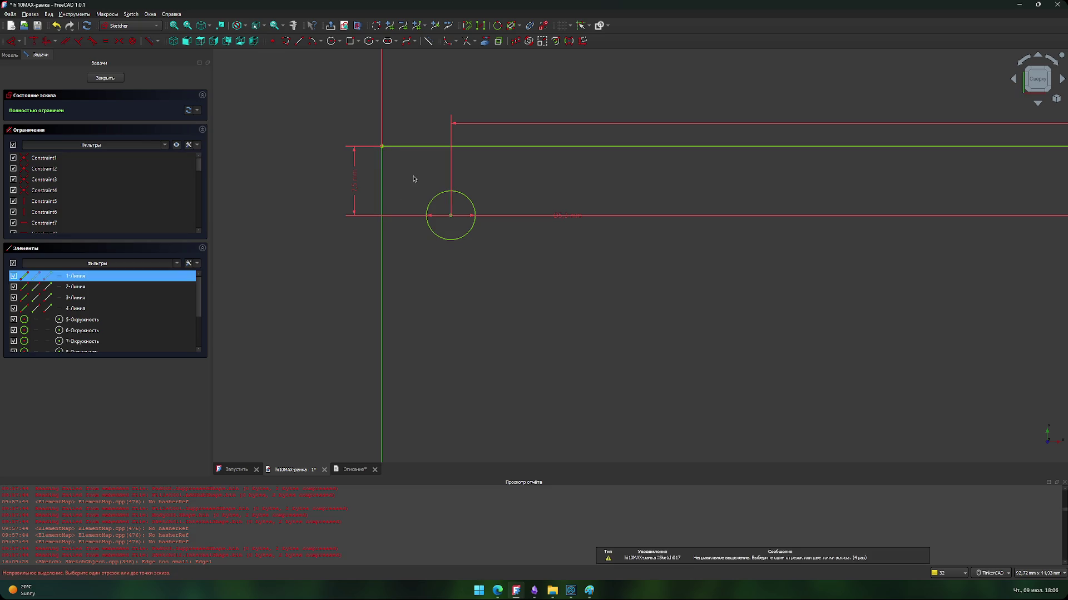
{"action": "left_click", "coordinate": [413, 179]}
{"action": "scroll", "coordinate": [415, 178], "scroll_direction": "up", "scroll_amount": 3}
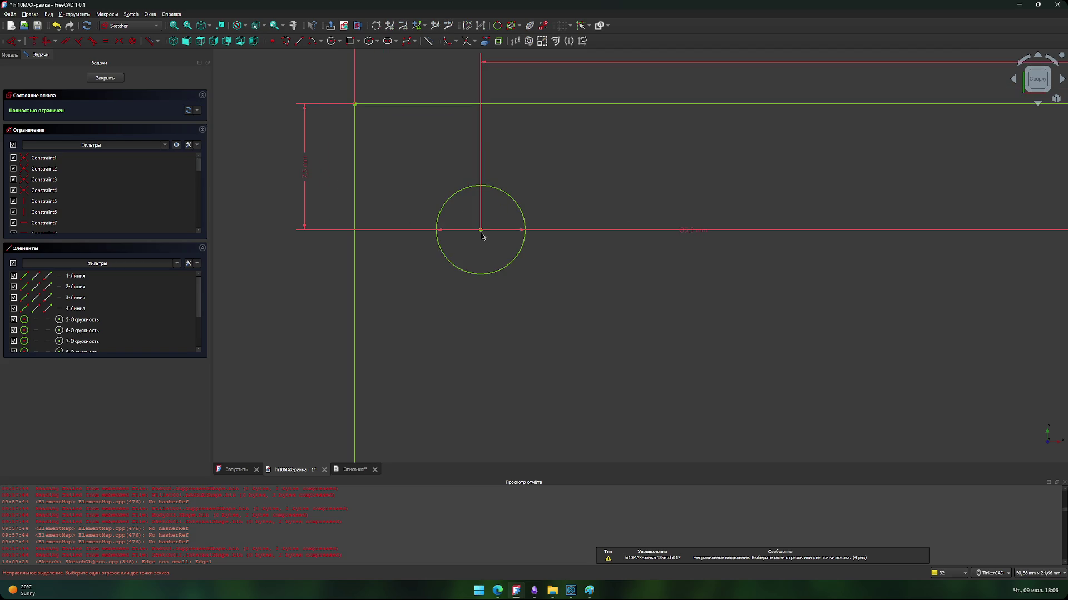
{"action": "left_click", "coordinate": [481, 231]}
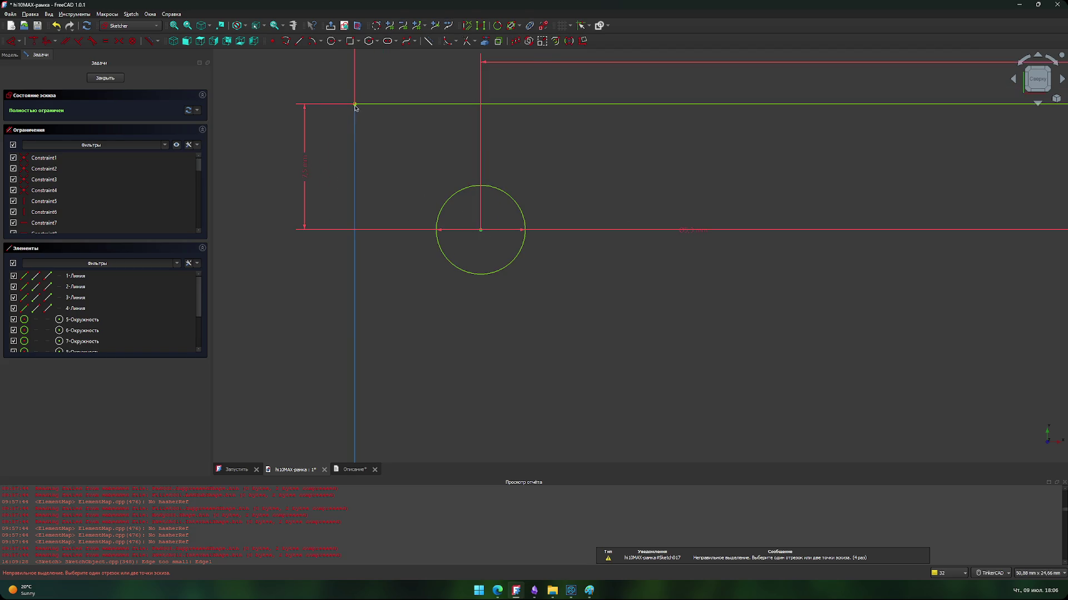
{"action": "left_click", "coordinate": [355, 106]}
{"action": "key", "text": "l"}
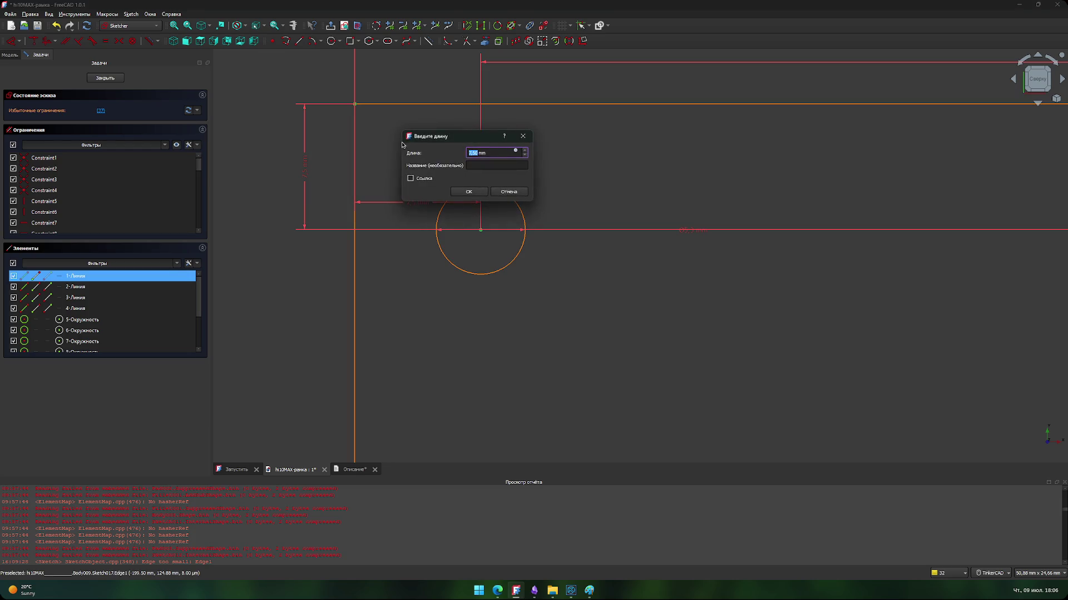
{"action": "key", "text": "Return"}
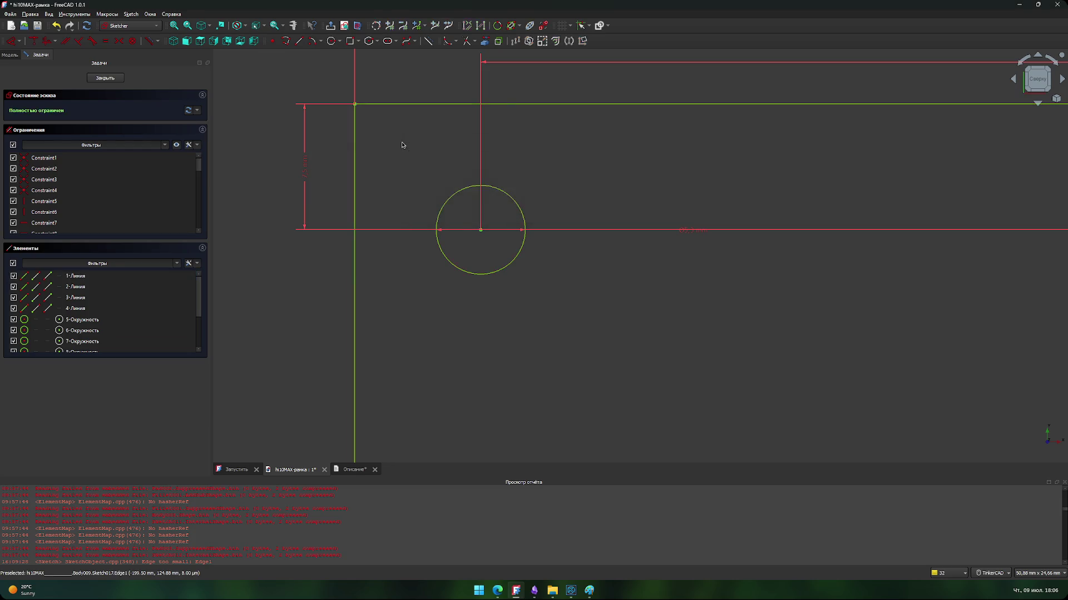
Step: Discard a redundant vertical distance and add a 7.5 mm horizontal distance at the bottom-left corner circle
{"action": "scroll", "coordinate": [440, 234], "scroll_direction": "down", "scroll_amount": 5}
{"action": "scroll", "coordinate": [443, 269], "scroll_direction": "up", "scroll_amount": 8}
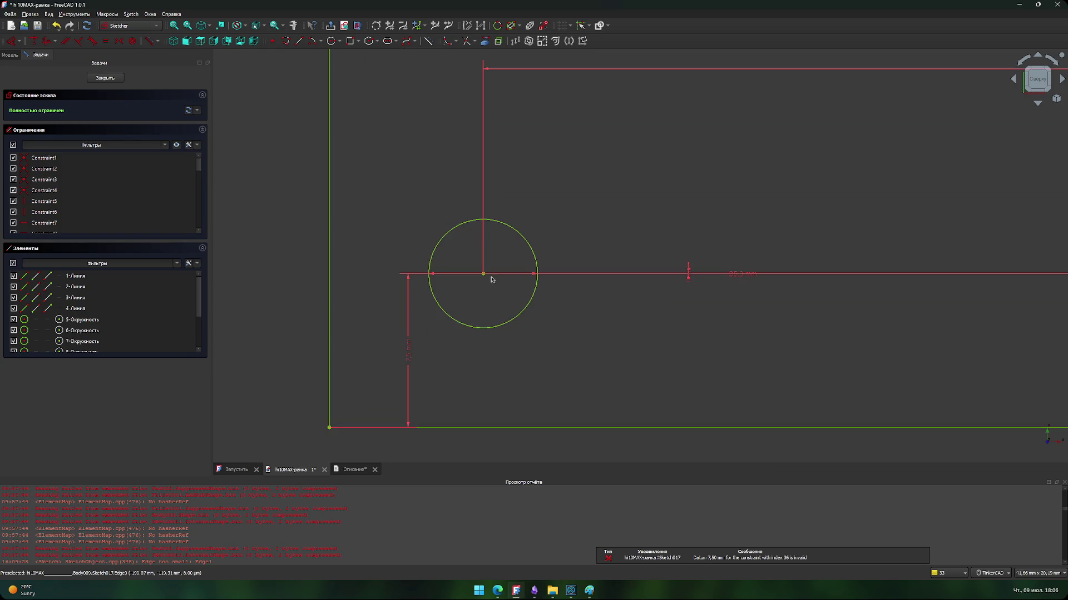
{"action": "left_click", "coordinate": [333, 427]}
{"action": "key", "text": "i"}
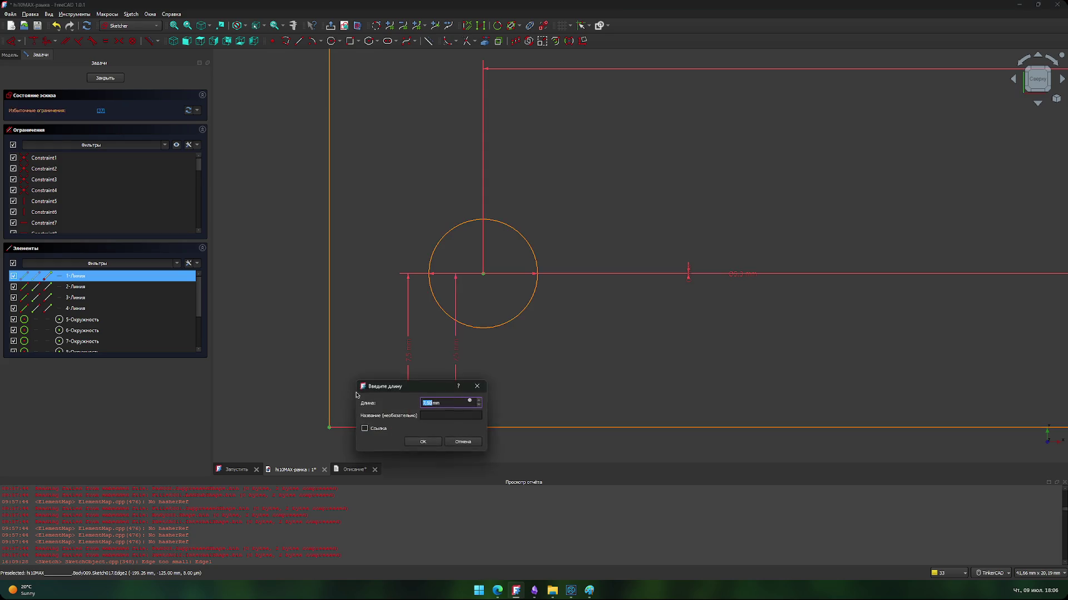
{"action": "key", "text": "Escape"}
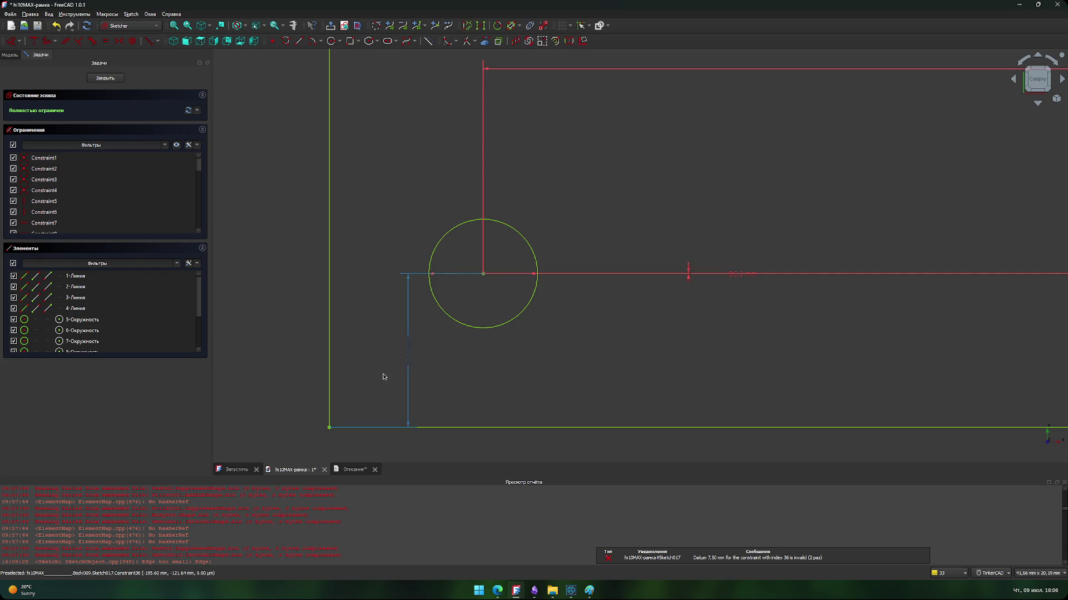
{"action": "left_click", "coordinate": [329, 428]}
{"action": "key", "text": "l"}
{"action": "key", "text": "Return"}
Step: Dimension the right corner circle 7.50 mm from the right frame edge
{"action": "scroll", "coordinate": [483, 367], "scroll_direction": "down", "scroll_amount": 5}
{"action": "scroll", "coordinate": [429, 388], "scroll_direction": "down", "scroll_amount": 3}
{"action": "scroll", "coordinate": [753, 365], "scroll_direction": "up", "scroll_amount": 5}
{"action": "mouse_move", "coordinate": [753, 365]}
{"action": "middle_mouse_down"}
{"action": "mouse_move", "coordinate": [517, 320]}
{"action": "mouse_move", "coordinate": [667, 365]}
{"action": "middle_mouse_up"}
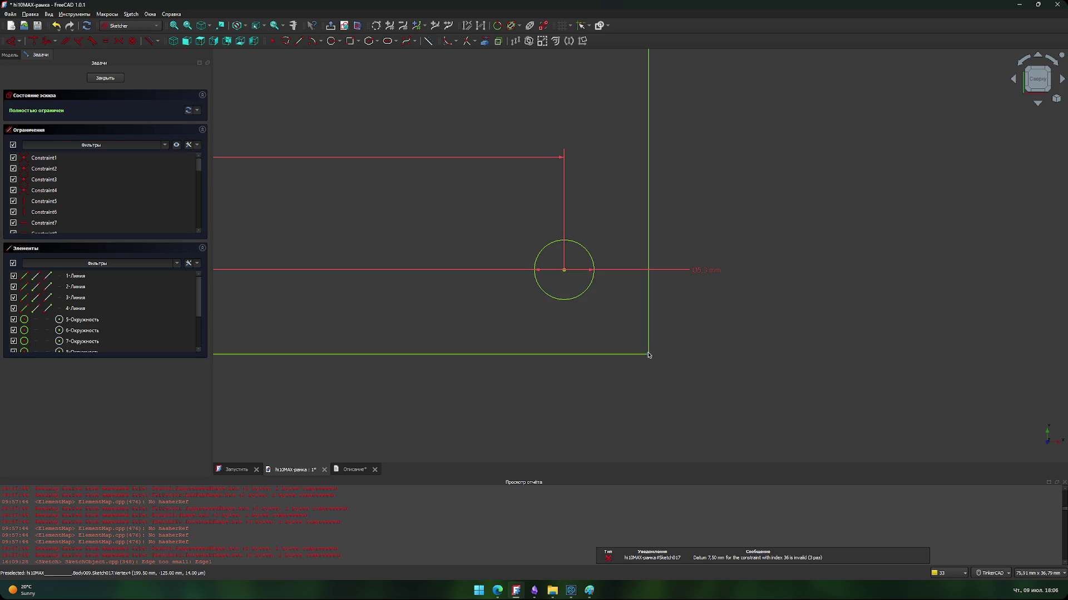
{"action": "left_click", "coordinate": [648, 350]}
{"action": "left_click", "coordinate": [581, 293]}
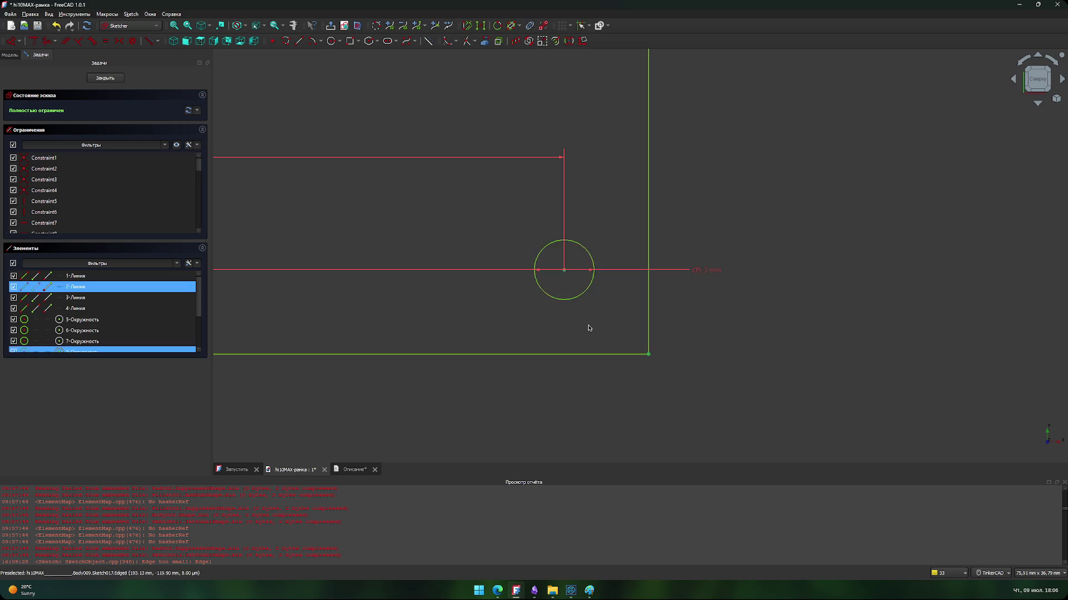
{"action": "key", "text": "d"}
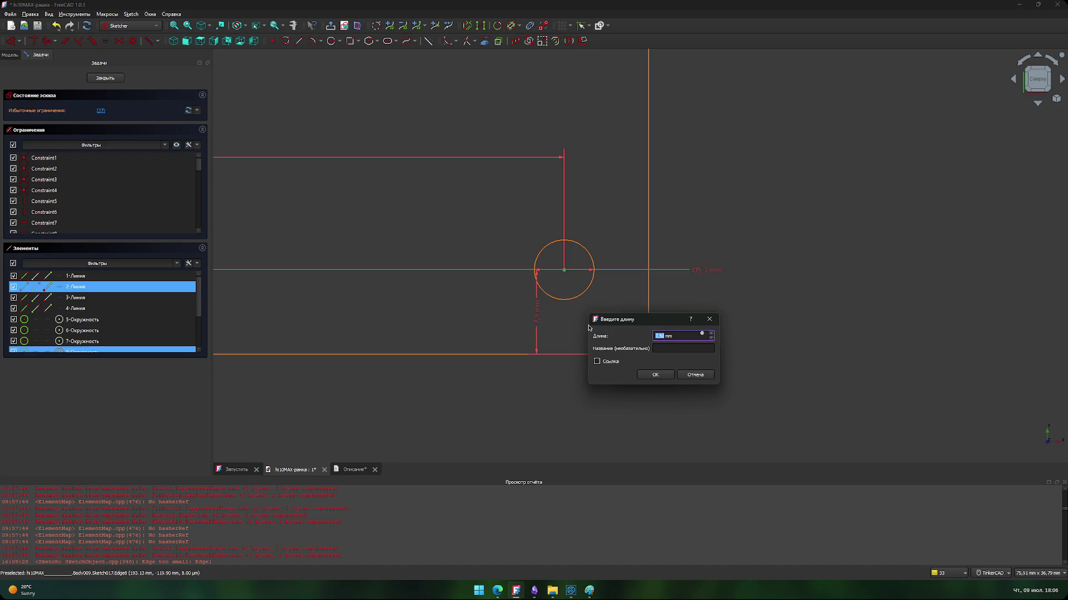
{"action": "key", "text": "Escape"}
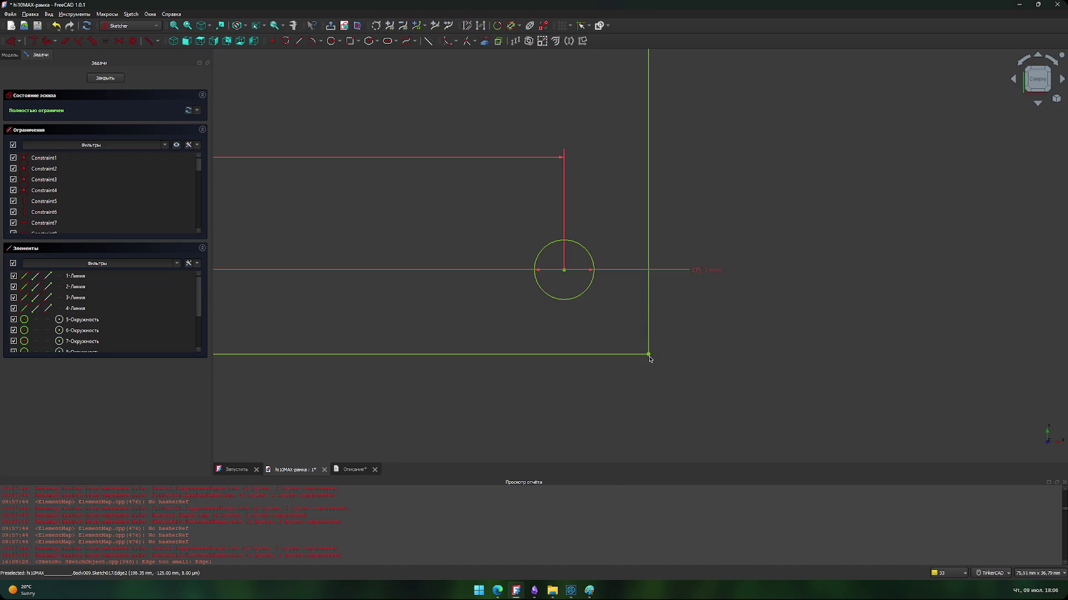
{"action": "left_click", "coordinate": [648, 344]}
{"action": "left_click", "coordinate": [563, 299]}
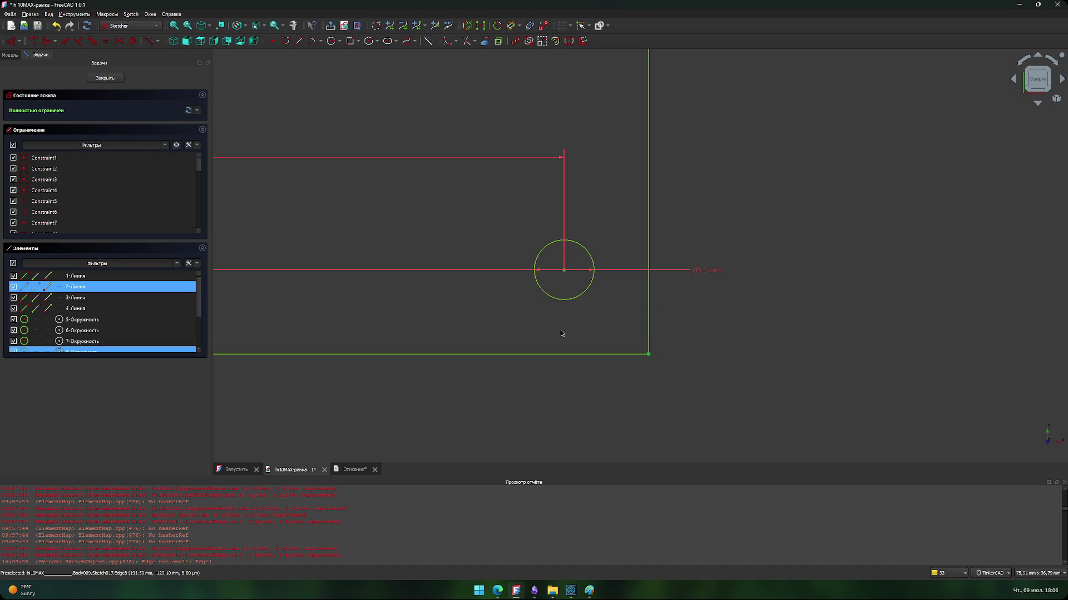
{"action": "key", "text": "d"}
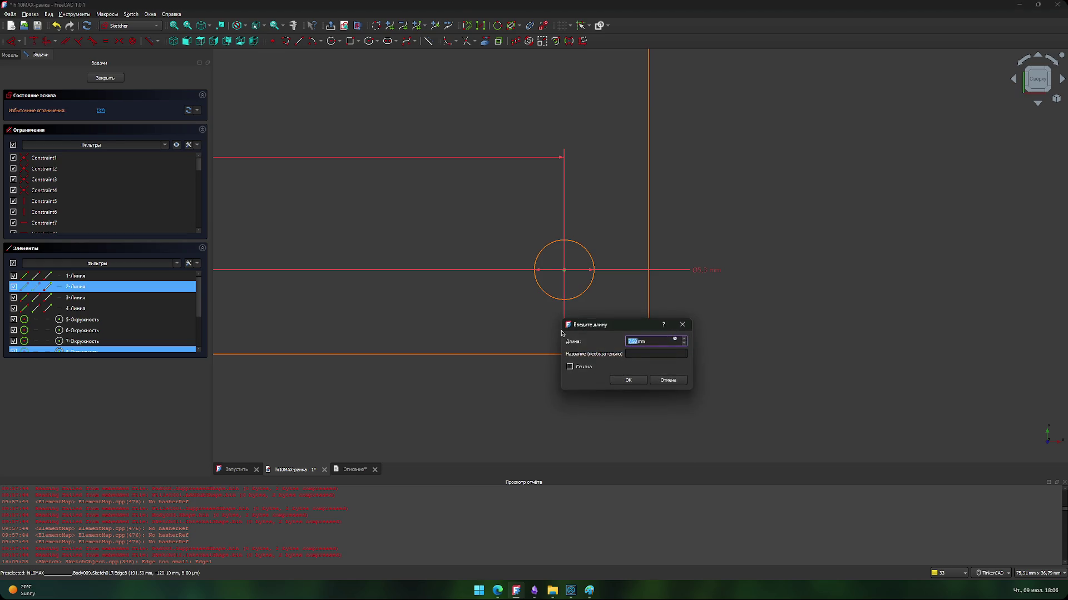
{"action": "key", "text": "Return"}
{"action": "scroll", "coordinate": [615, 317], "scroll_direction": "down", "scroll_amount": 10}
{"action": "scroll", "coordinate": [453, 203], "scroll_direction": "up", "scroll_amount": 10}
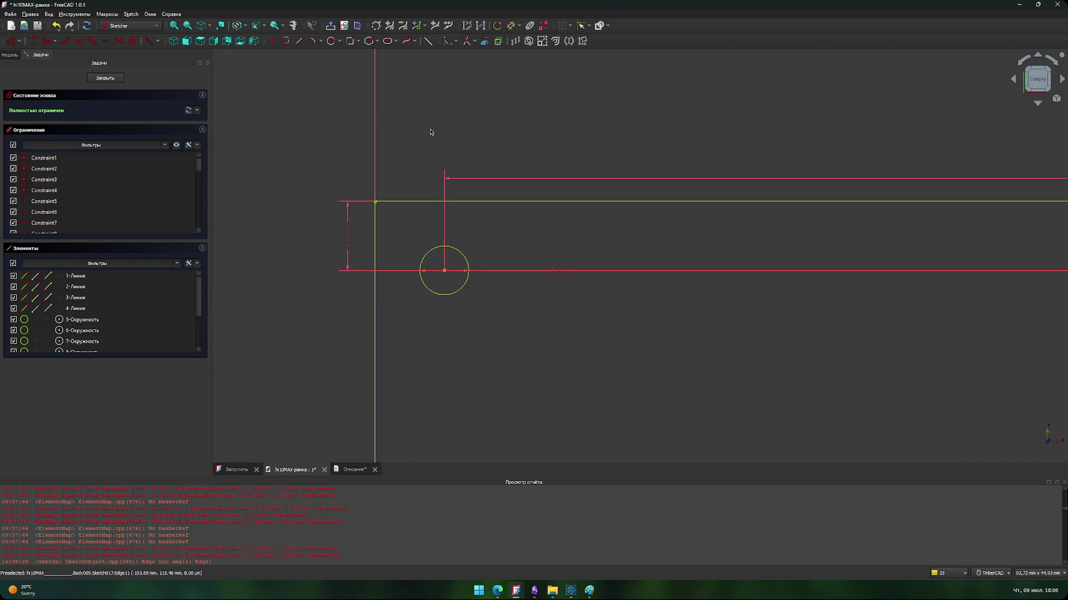
Step: Fillet the top-right, bottom-right and bottom-left corners of the frame rectangle
{"action": "left_click", "coordinate": [448, 41]}
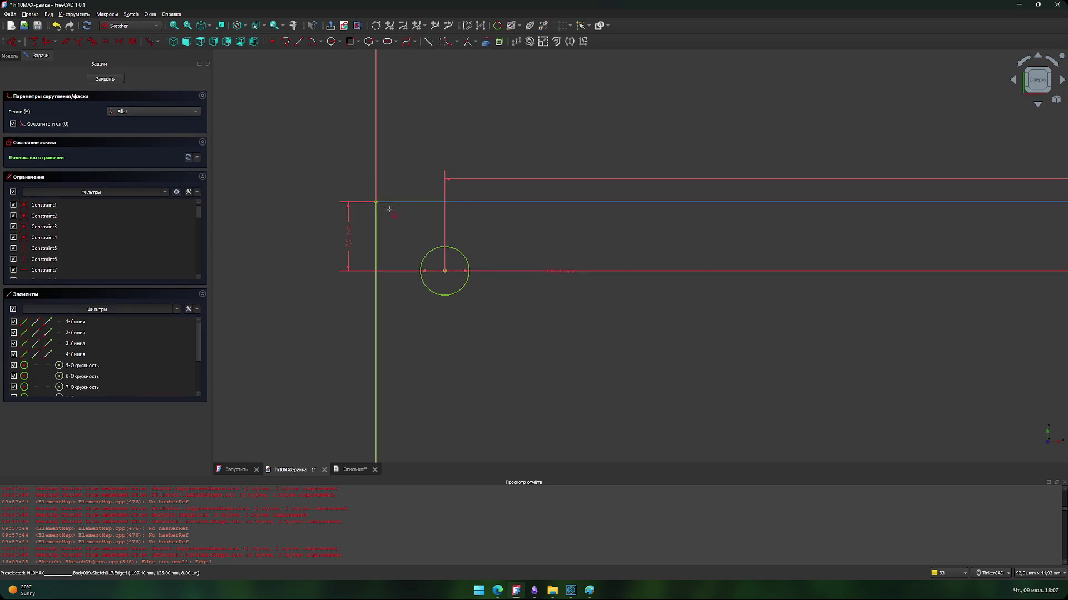
{"action": "scroll", "coordinate": [426, 179], "scroll_direction": "down", "scroll_amount": 4}
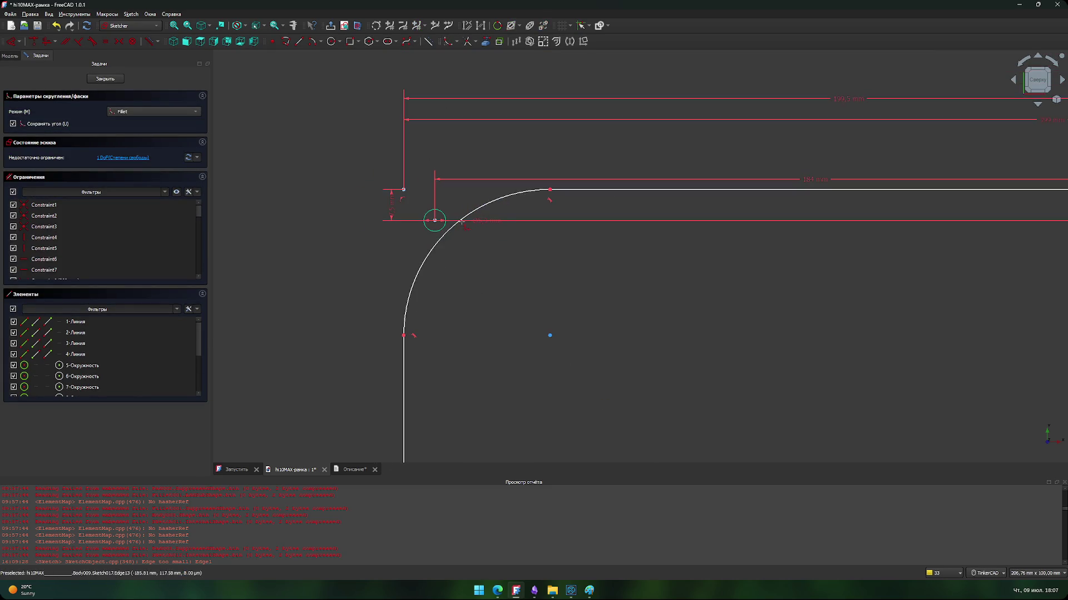
{"action": "scroll", "coordinate": [515, 258], "scroll_direction": "down", "scroll_amount": 5}
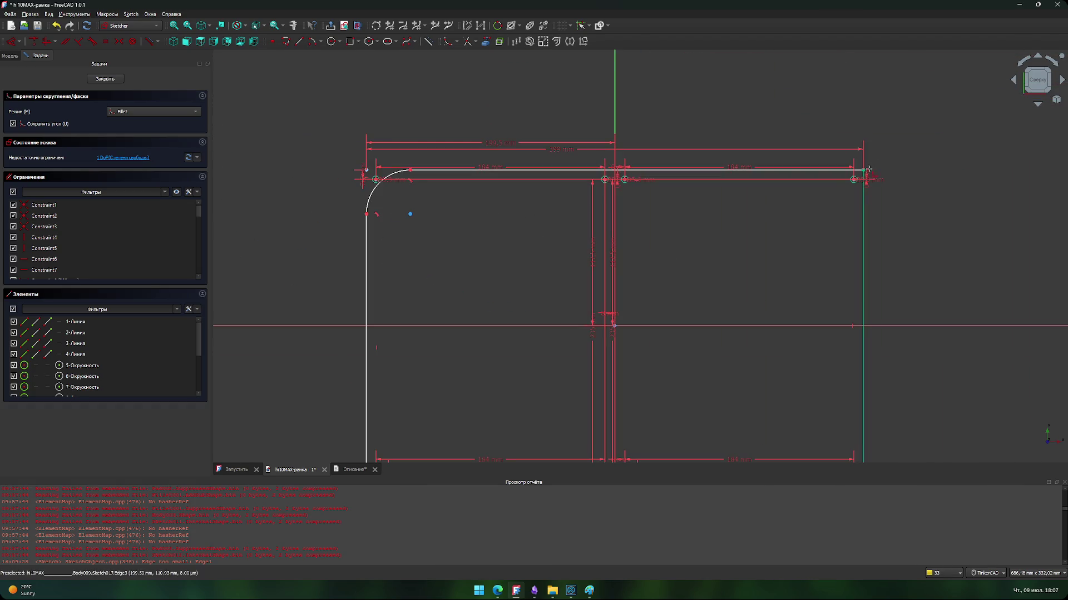
{"action": "left_click", "coordinate": [864, 169]}
{"action": "scroll", "coordinate": [860, 286], "scroll_direction": "down", "scroll_amount": 5}
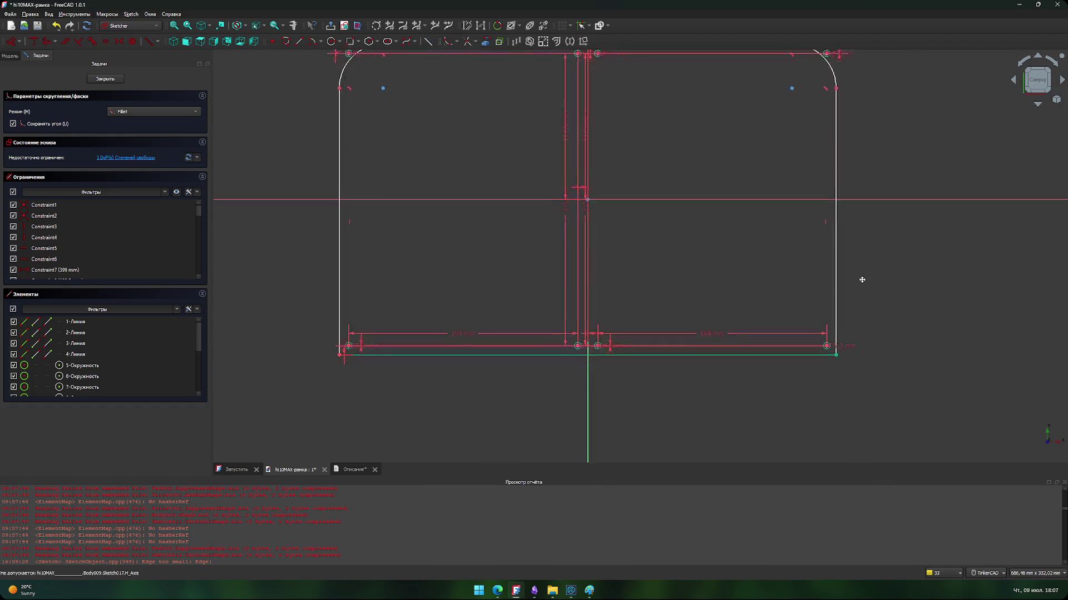
{"action": "left_click", "coordinate": [835, 341]}
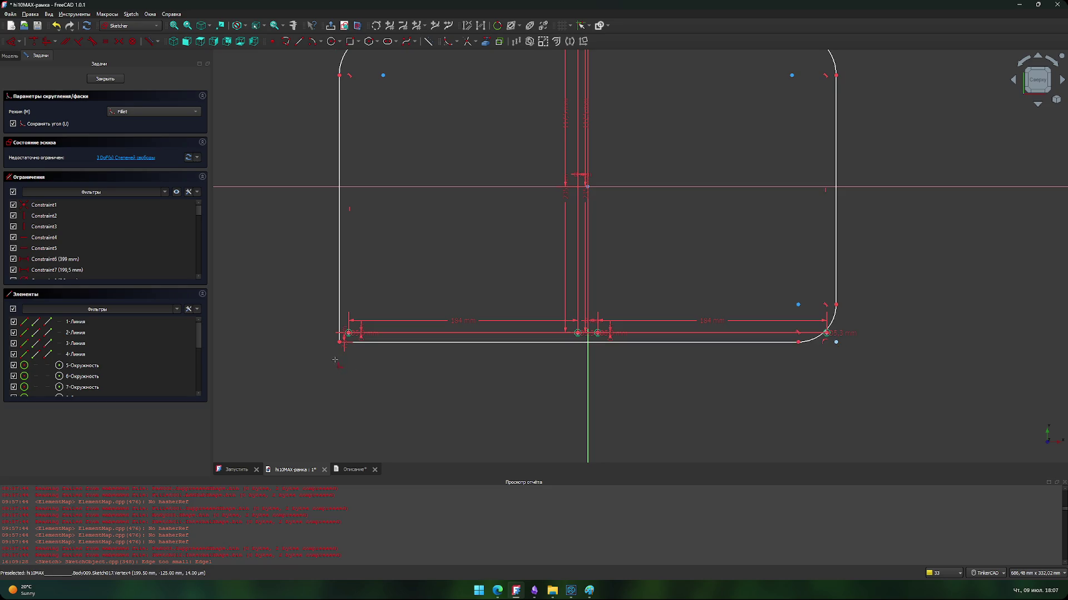
{"action": "left_click", "coordinate": [338, 344]}
{"action": "scroll", "coordinate": [388, 242], "scroll_direction": "up", "scroll_amount": 5}
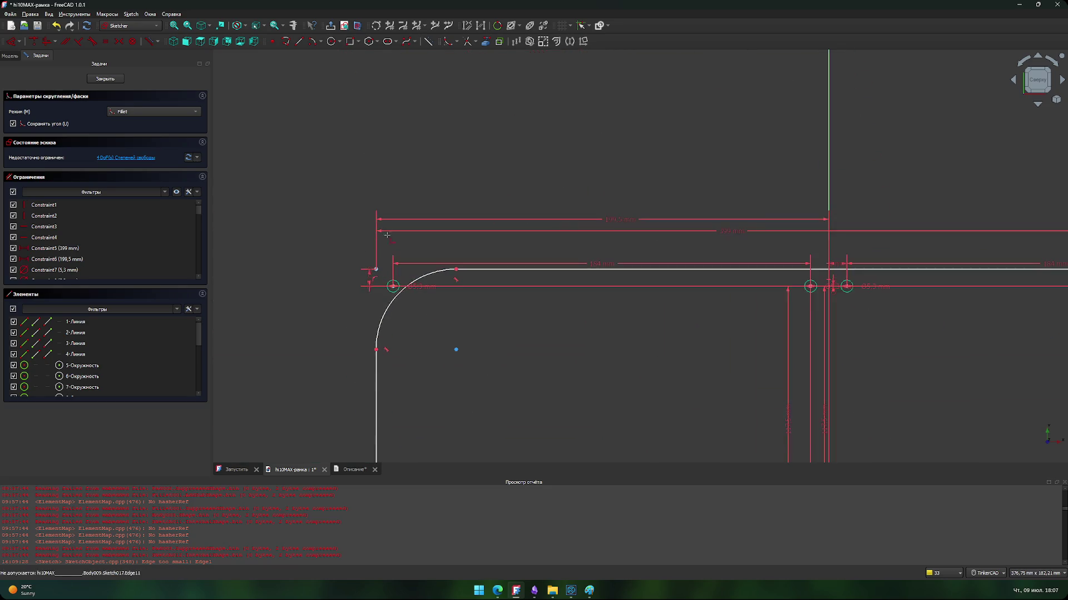
{"action": "key", "text": "Escape"}
{"action": "scroll", "coordinate": [365, 353], "scroll_direction": "up", "scroll_amount": 4}
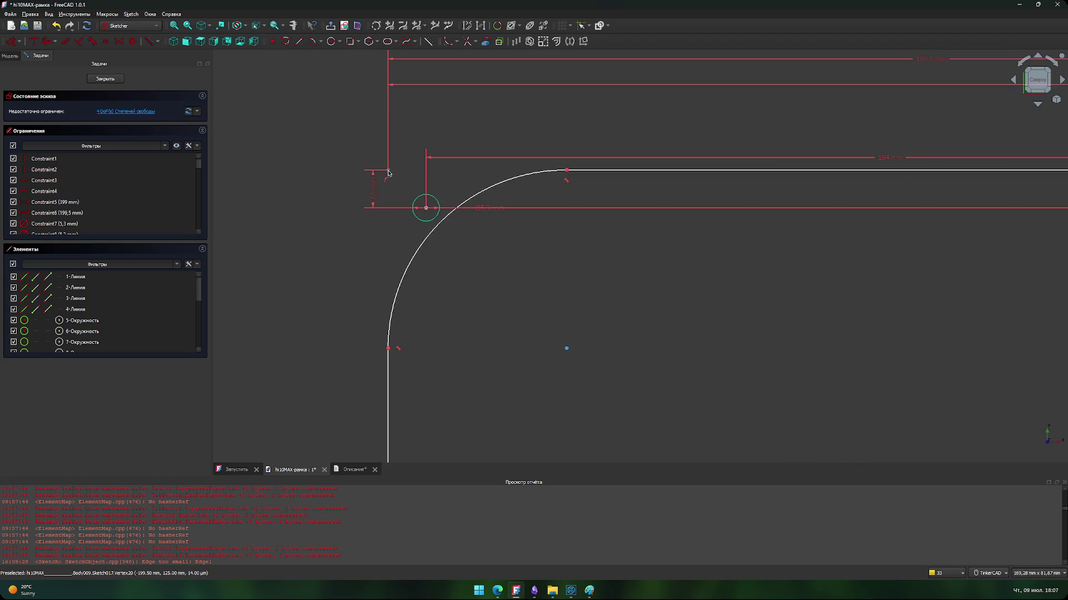
Step: Give the left edge a 10 mm vertical dimension
{"action": "left_click", "coordinate": [388, 353]}
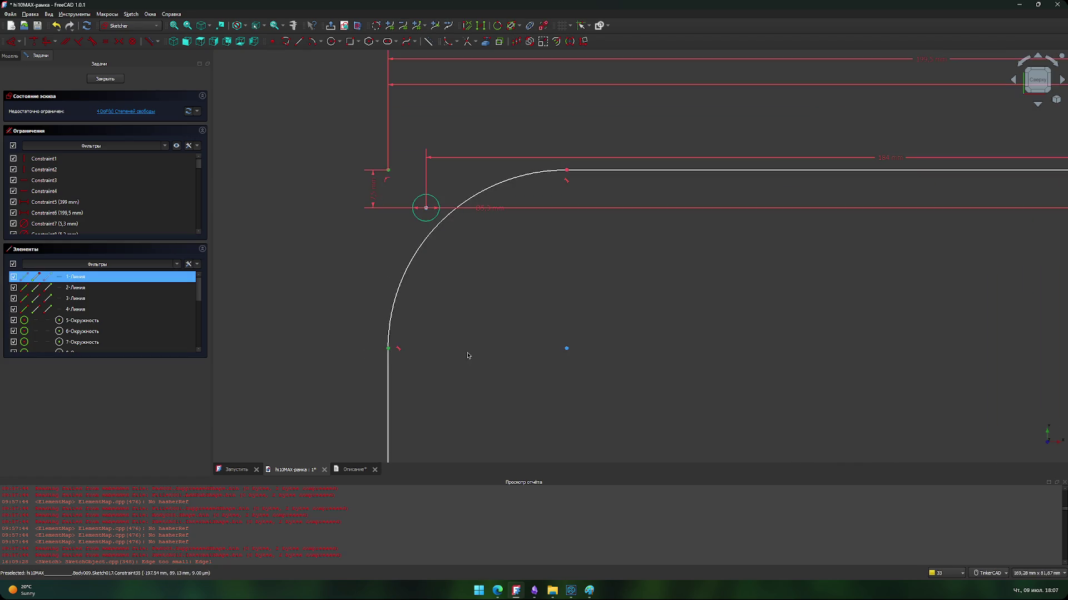
{"action": "key", "text": "i"}
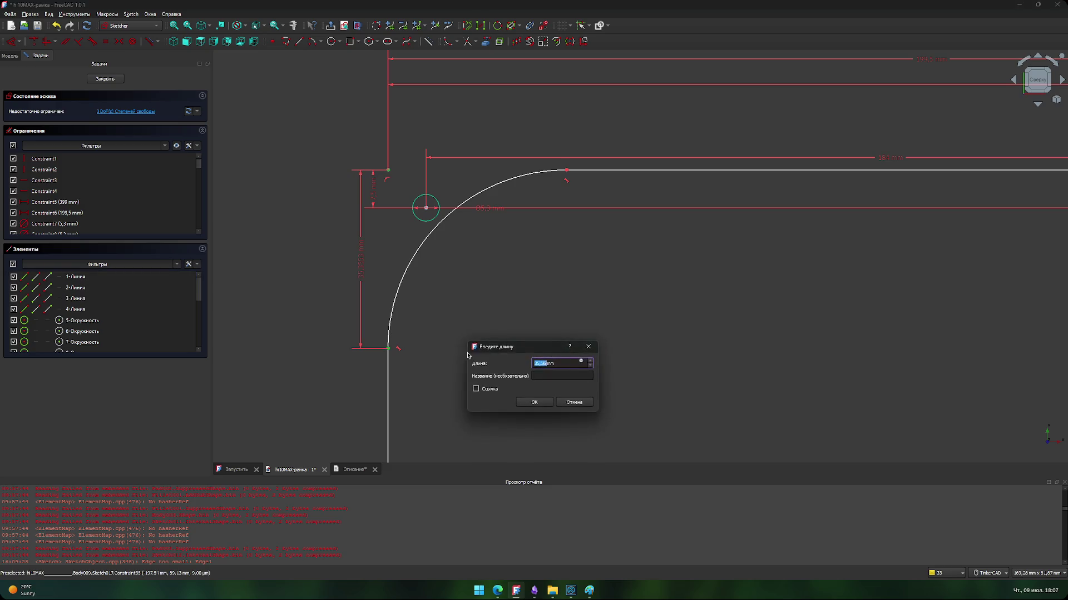
{"action": "type", "text": "10"}
{"action": "key", "text": "Return"}
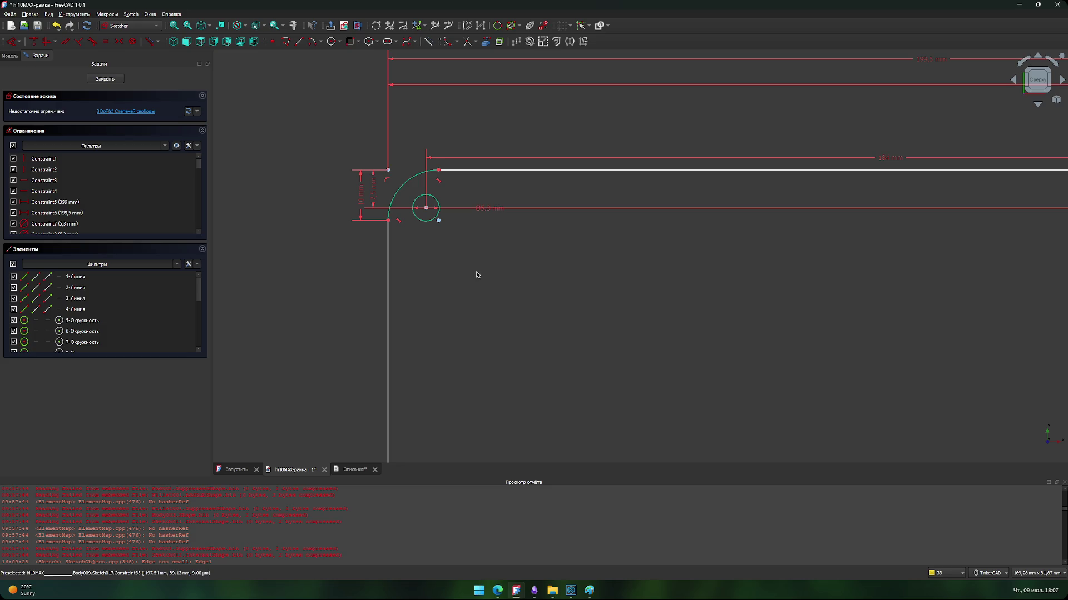
{"action": "scroll", "coordinate": [545, 295], "scroll_direction": "down", "scroll_amount": 3}
{"action": "scroll", "coordinate": [820, 298], "scroll_direction": "down", "scroll_amount": 2}
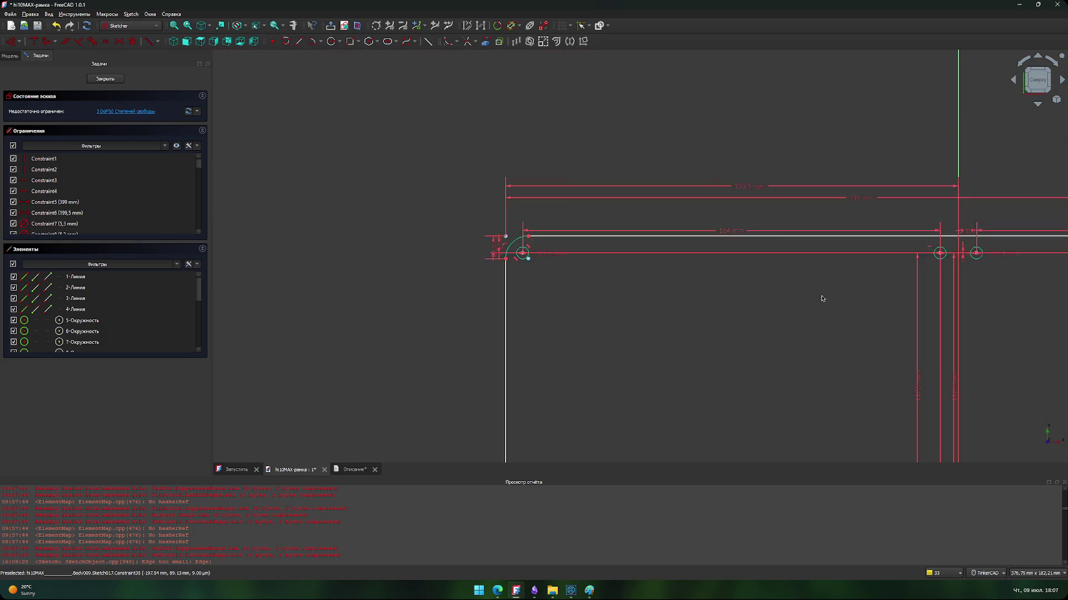
{"action": "middle_click_drag", "start_coordinate": [787, 293], "coordinate": [562, 302]}
{"action": "scroll", "coordinate": [628, 236], "scroll_direction": "up", "scroll_amount": 4}
{"action": "scroll", "coordinate": [705, 217], "scroll_direction": "down", "scroll_amount": 2}
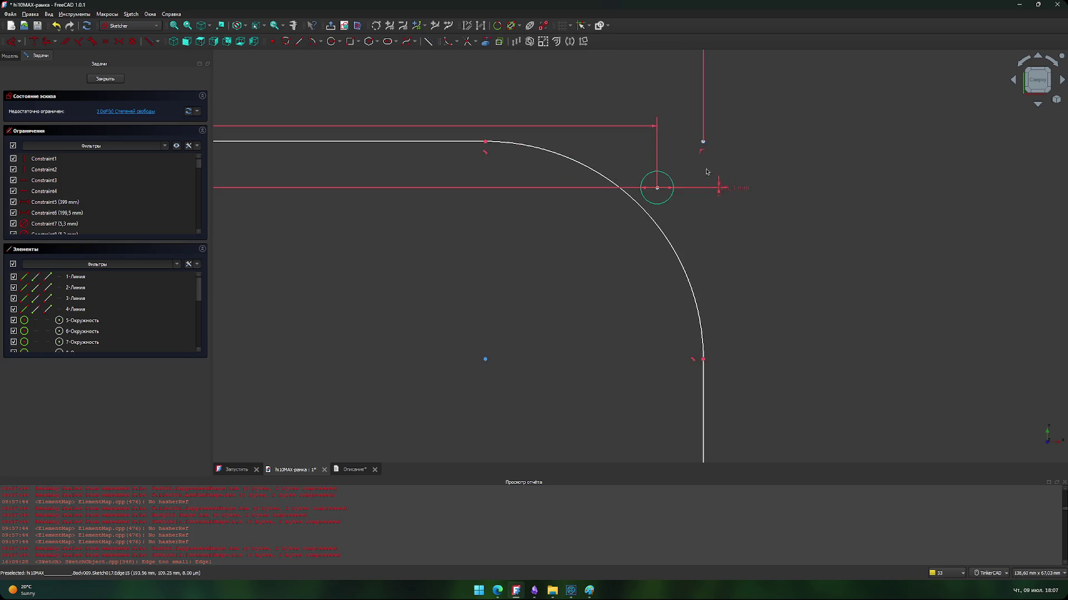
{"action": "left_click", "coordinate": [704, 144]}
{"action": "left_click", "coordinate": [703, 359]}
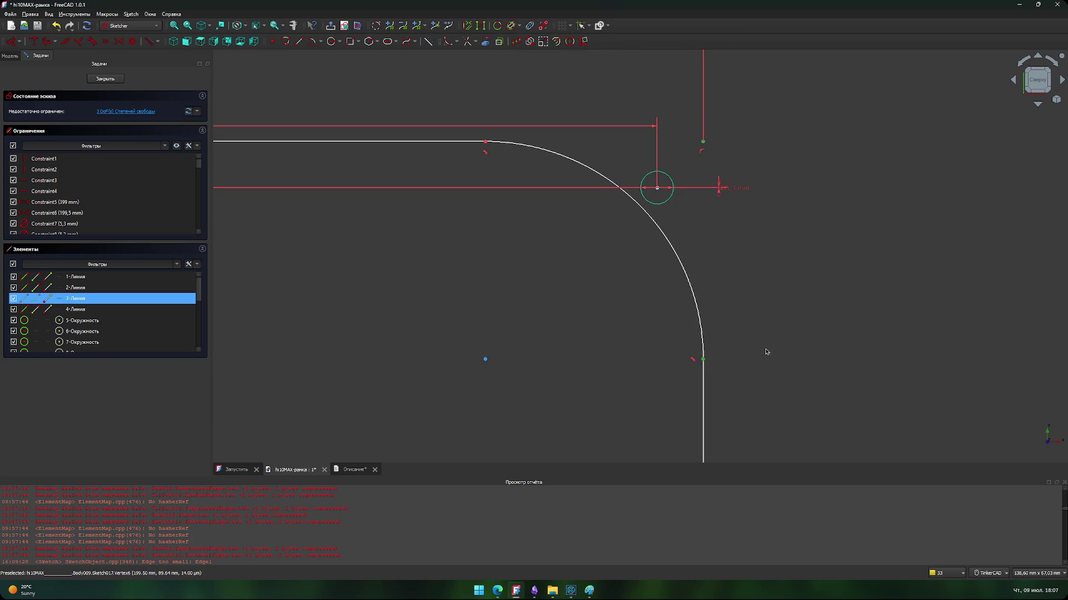
{"action": "key", "text": "i"}
{"action": "key", "text": "Return"}
{"action": "scroll", "coordinate": [723, 362], "scroll_direction": "down", "scroll_amount": 3}
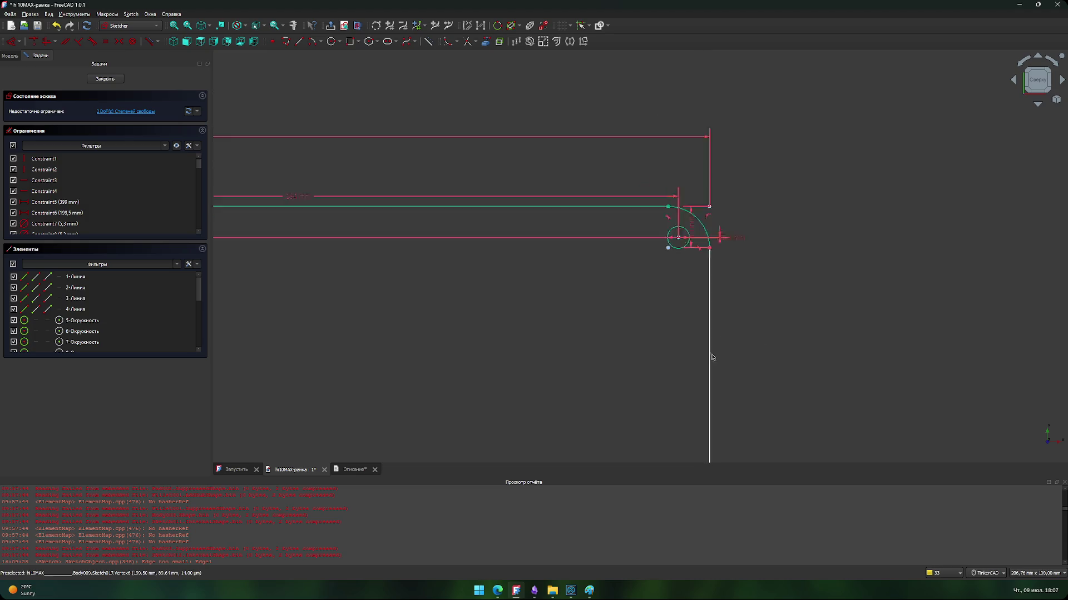
{"action": "scroll", "coordinate": [626, 159], "scroll_direction": "down", "scroll_amount": 3}
{"action": "scroll", "coordinate": [603, 276], "scroll_direction": "up", "scroll_amount": 4}
{"action": "scroll", "coordinate": [610, 331], "scroll_direction": "up", "scroll_amount": 1}
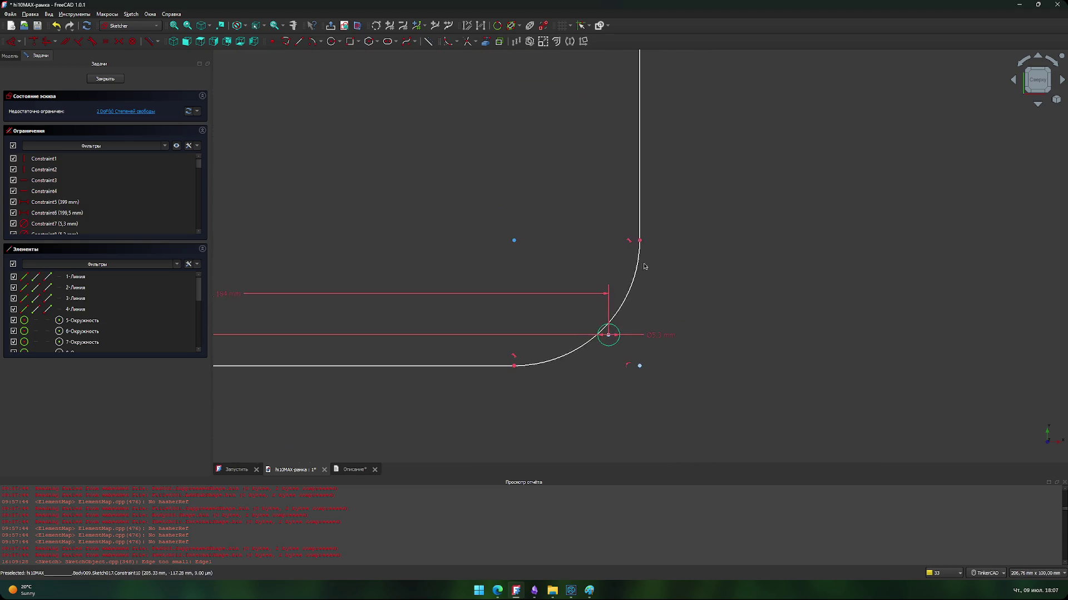
{"action": "left_click", "coordinate": [640, 241]}
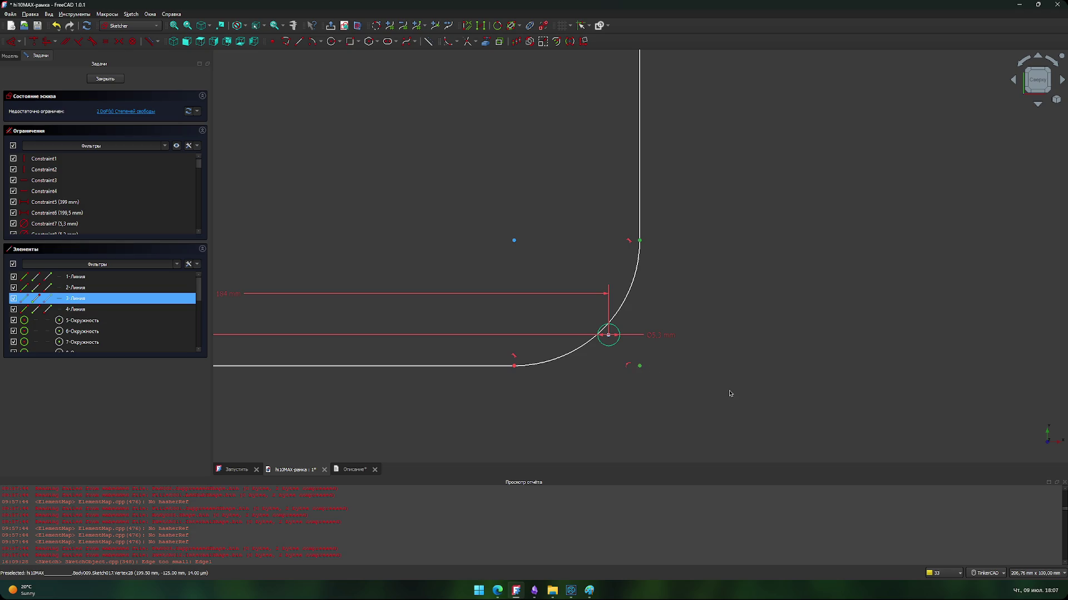
{"action": "key", "text": "i"}
{"action": "key", "text": "Return"}
{"action": "scroll", "coordinate": [841, 366], "scroll_direction": "down", "scroll_amount": 3}
{"action": "scroll", "coordinate": [638, 377], "scroll_direction": "up", "scroll_amount": 3}
{"action": "scroll", "coordinate": [638, 377], "scroll_direction": "down", "scroll_amount": 2}
{"action": "scroll", "coordinate": [494, 390], "scroll_direction": "up", "scroll_amount": 2}
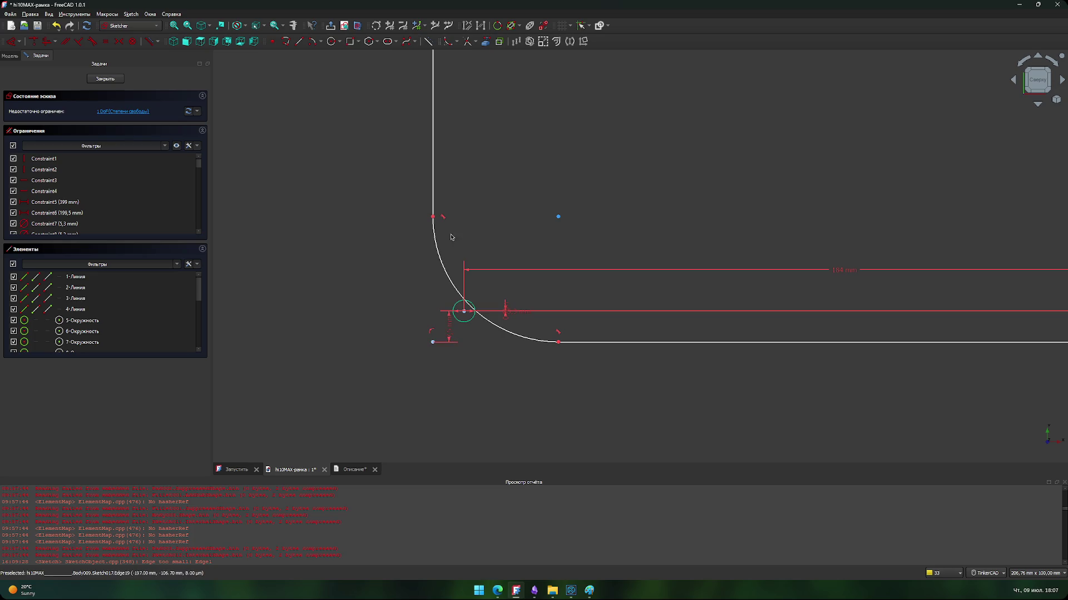
{"action": "left_click", "coordinate": [433, 217]}
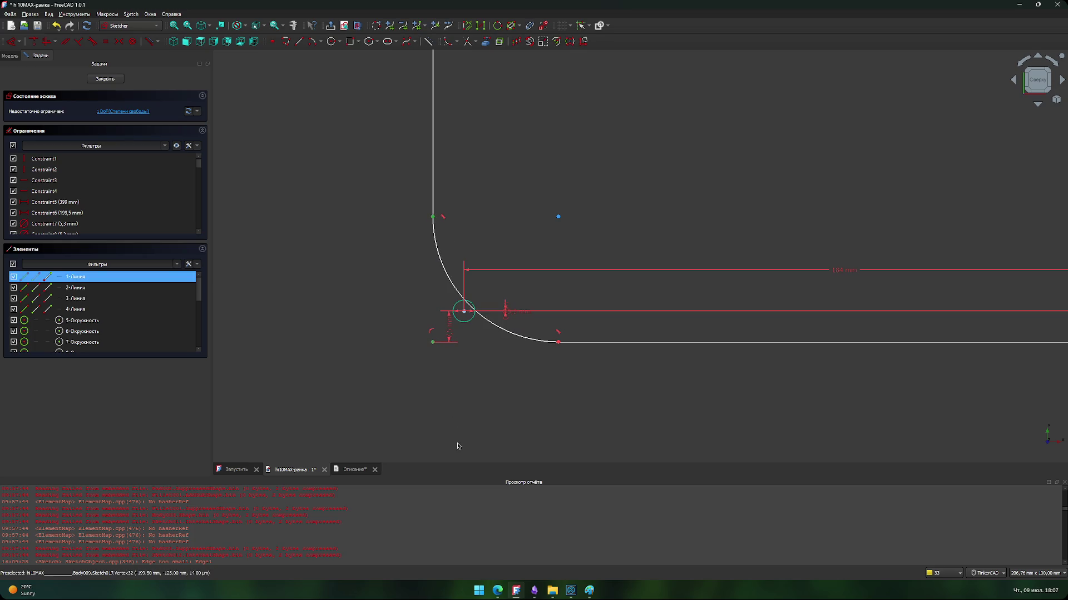
{"action": "key", "text": "i"}
{"action": "key", "text": "Return"}
{"action": "scroll", "coordinate": [460, 410], "scroll_direction": "down", "scroll_amount": 5}
{"action": "scroll", "coordinate": [445, 259], "scroll_direction": "up", "scroll_amount": 3}
{"action": "scroll", "coordinate": [433, 269], "scroll_direction": "down", "scroll_amount": 3}
{"action": "middle_click_drag", "start_coordinate": [467, 311], "coordinate": [477, 294]}
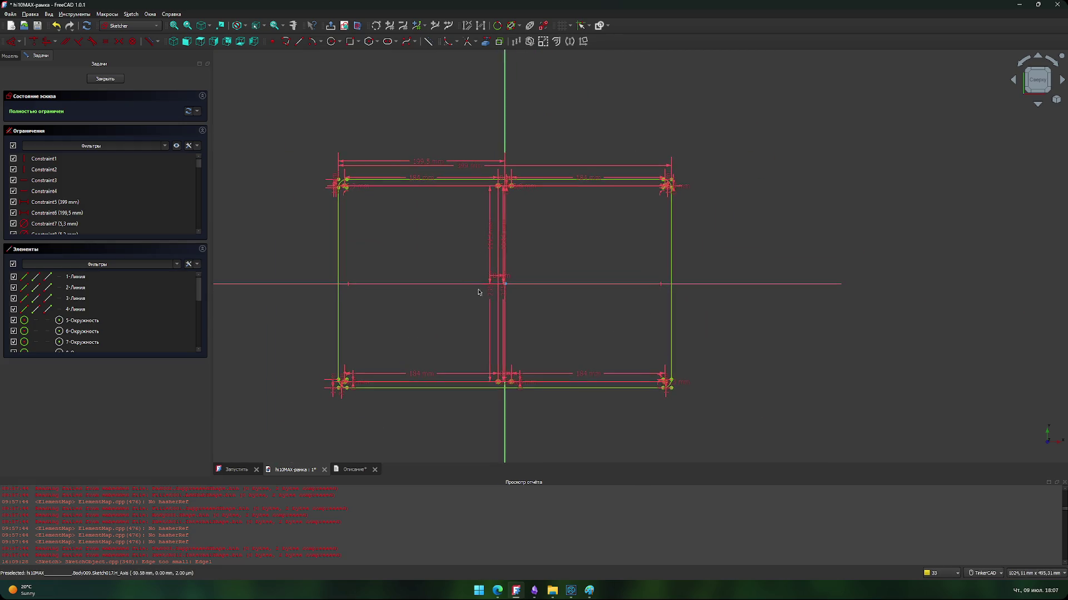
{"action": "scroll", "coordinate": [458, 242], "scroll_direction": "up", "scroll_amount": 2}
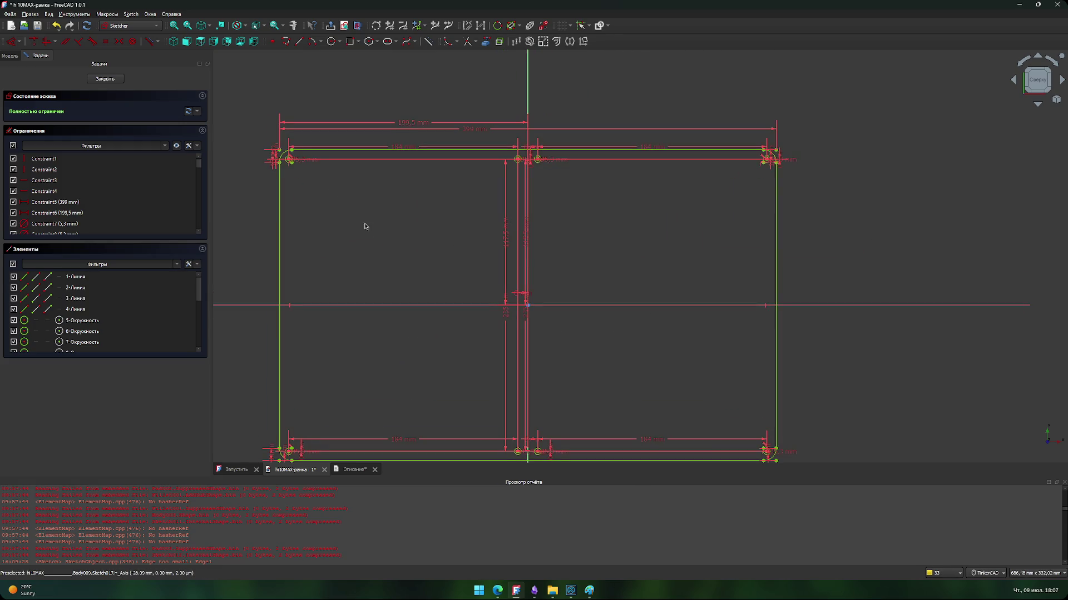
Step: Close Sketch017, orbit the 3D frame, and reopen the sketch
{"action": "left_click", "coordinate": [105, 78]}
{"action": "middle_click_drag", "start_coordinate": [462, 350], "coordinate": [477, 322]}
{"action": "left_click", "coordinate": [460, 309]}
{"action": "mouse_move", "coordinate": [479, 302]}
{"action": "right_mouse_down"}
{"action": "mouse_move", "coordinate": [474, 291]}
{"action": "mouse_move", "coordinate": [490, 297]}
{"action": "mouse_move", "coordinate": [481, 300]}
{"action": "right_mouse_up"}
{"action": "double_click", "coordinate": [58, 181]}
Step: Delete the selected hole geometry near the top-left corner
{"action": "scroll", "coordinate": [500, 231], "scroll_direction": "up", "scroll_amount": 1}
{"action": "scroll", "coordinate": [412, 221], "scroll_direction": "up", "scroll_amount": 3}
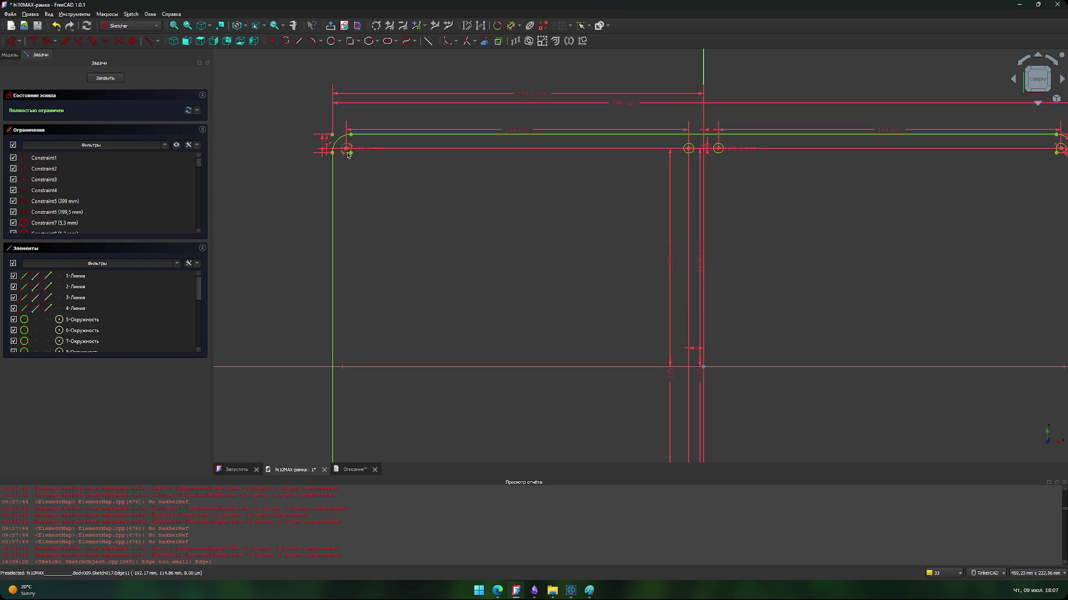
{"action": "key", "text": "Delete"}
{"action": "scroll", "coordinate": [484, 259], "scroll_direction": "down", "scroll_amount": 3}
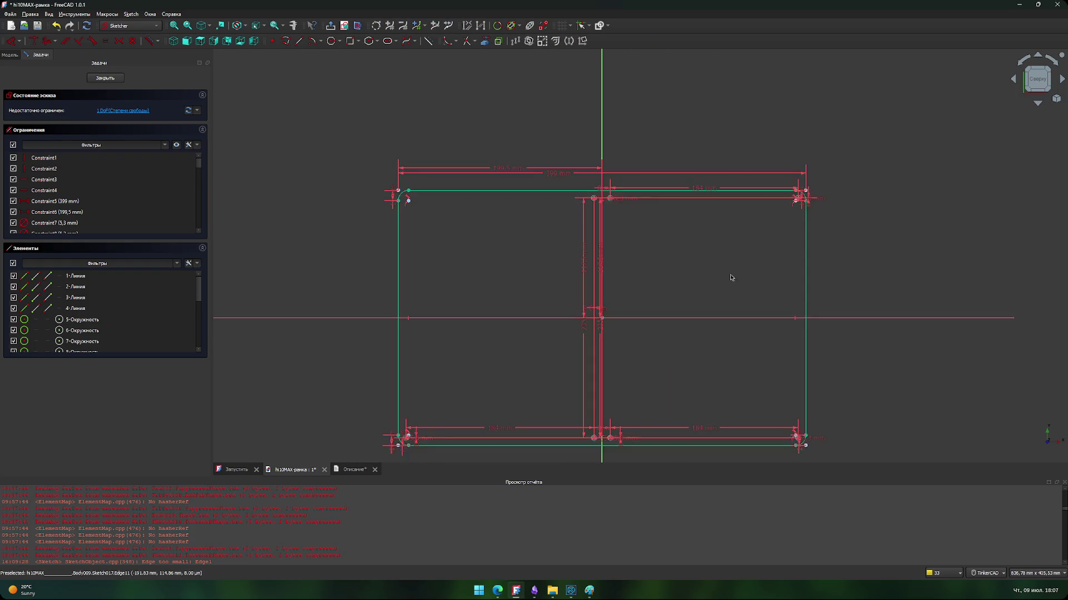
{"action": "scroll", "coordinate": [690, 162], "scroll_direction": "up", "scroll_amount": 8}
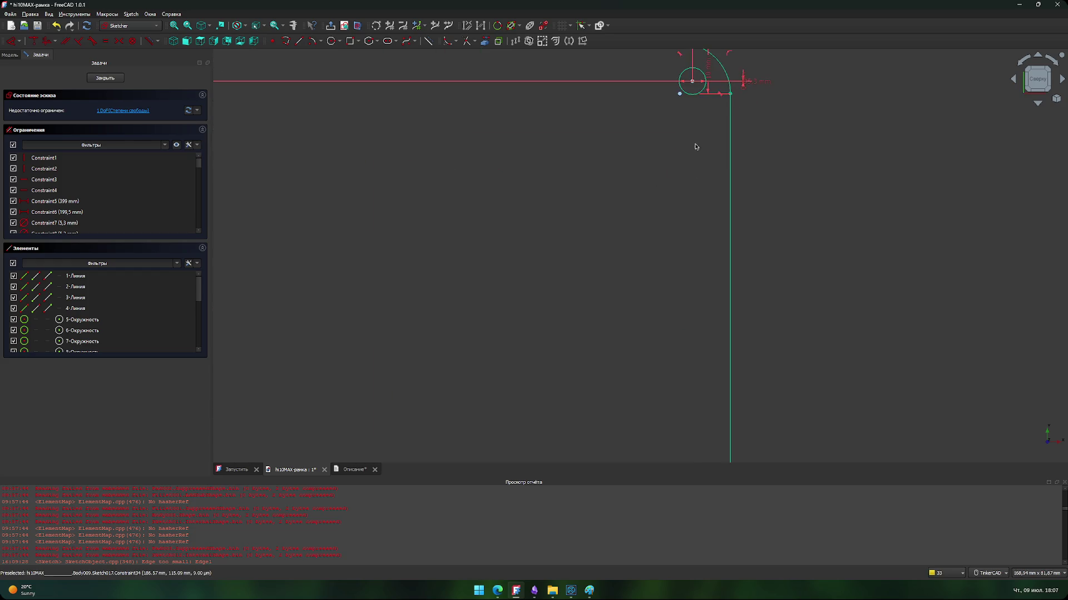
{"action": "scroll", "coordinate": [661, 251], "scroll_direction": "down", "scroll_amount": 5}
{"action": "scroll", "coordinate": [520, 416], "scroll_direction": "down", "scroll_amount": 2}
{"action": "scroll", "coordinate": [634, 340], "scroll_direction": "up", "scroll_amount": 5}
{"action": "scroll", "coordinate": [718, 374], "scroll_direction": "down", "scroll_amount": 5}
Step: Delete the hole circles and dimensions at the filleted corner and a remaining small circle
{"action": "middle_click_drag", "start_coordinate": [433, 339], "coordinate": [690, 356]}
{"action": "left_click_drag", "start_coordinate": [723, 354], "coordinate": [559, 382]}
{"action": "key", "text": "Delete"}
{"action": "scroll", "coordinate": [567, 377], "scroll_direction": "down", "scroll_amount": 3}
{"action": "scroll", "coordinate": [542, 371], "scroll_direction": "up", "scroll_amount": 3}
{"action": "key", "text": "Delete"}
{"action": "scroll", "coordinate": [689, 326], "scroll_direction": "down", "scroll_amount": 6}
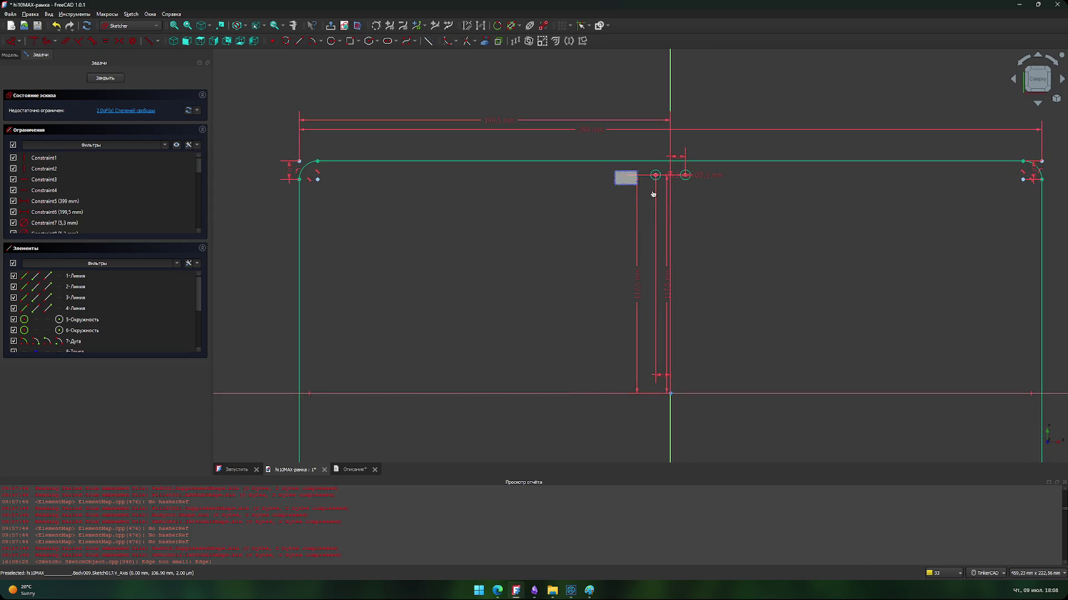
Step: Undo the accidental top-edge move and delete the two small circles at the top centre
{"action": "left_click_drag", "start_coordinate": [617, 161], "coordinate": [615, 174]}
{"action": "left_click", "coordinate": [621, 199]}
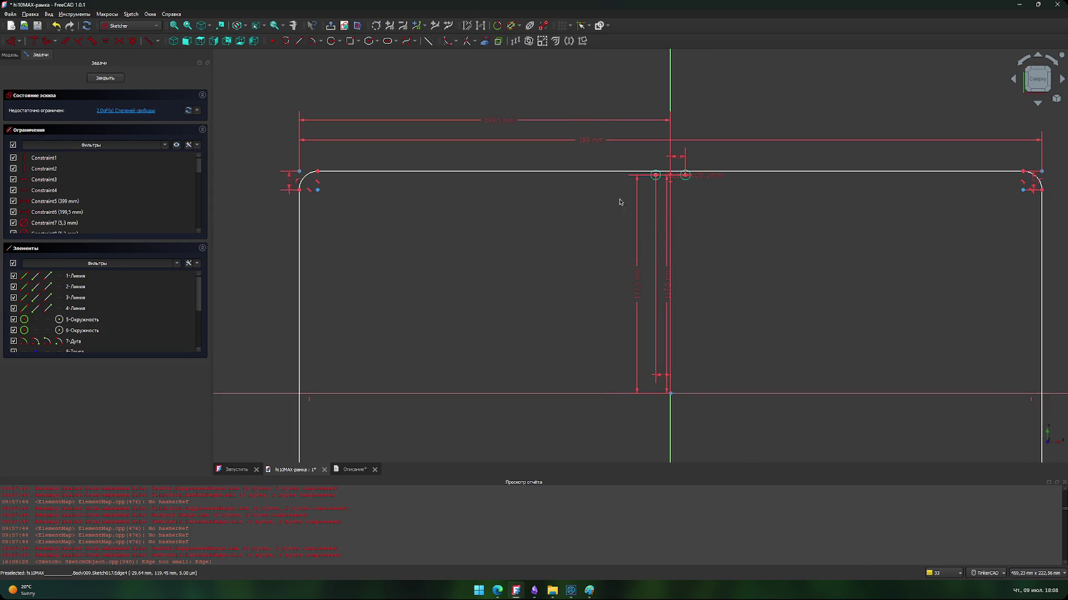
{"action": "key", "text": "ctrl+z"}
{"action": "left_click_drag", "start_coordinate": [745, 169], "coordinate": [599, 196]}
{"action": "key", "text": "Delete"}
{"action": "middle_click_drag", "start_coordinate": [368, 265], "coordinate": [418, 272]}
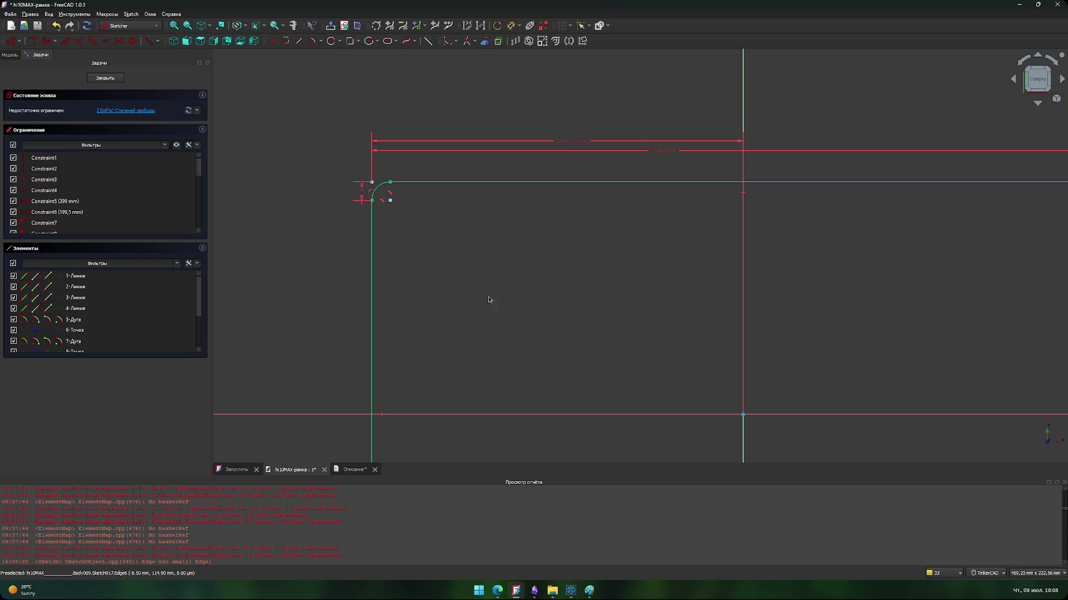
{"action": "middle_click_drag", "start_coordinate": [480, 356], "coordinate": [494, 138]}
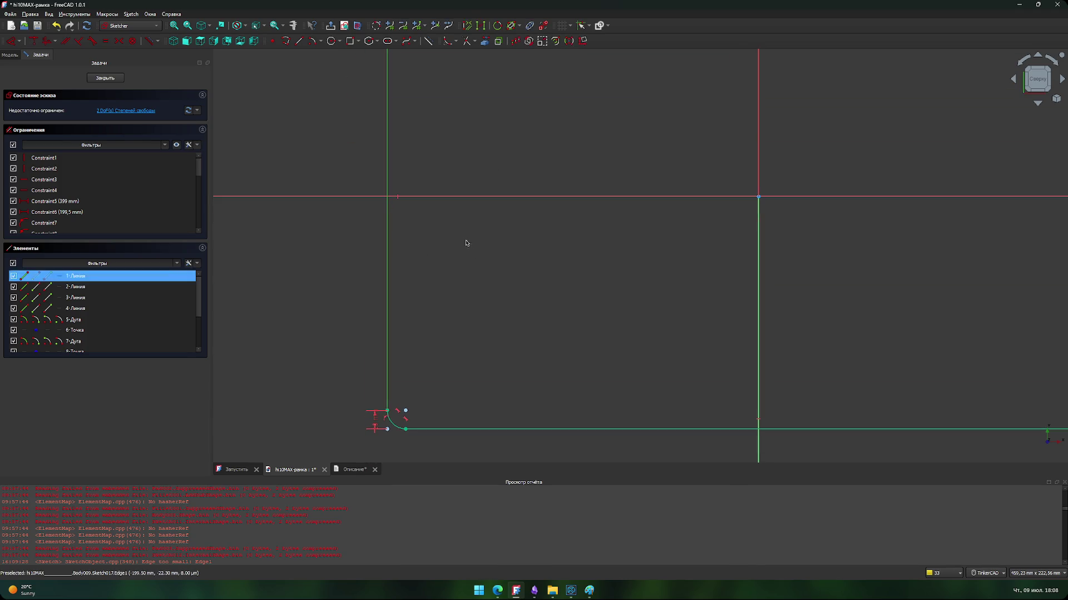
Step: Add length dimensions to the rectangle's left edge and bottom edge, trying 379 mm
{"action": "key", "text": "i"}
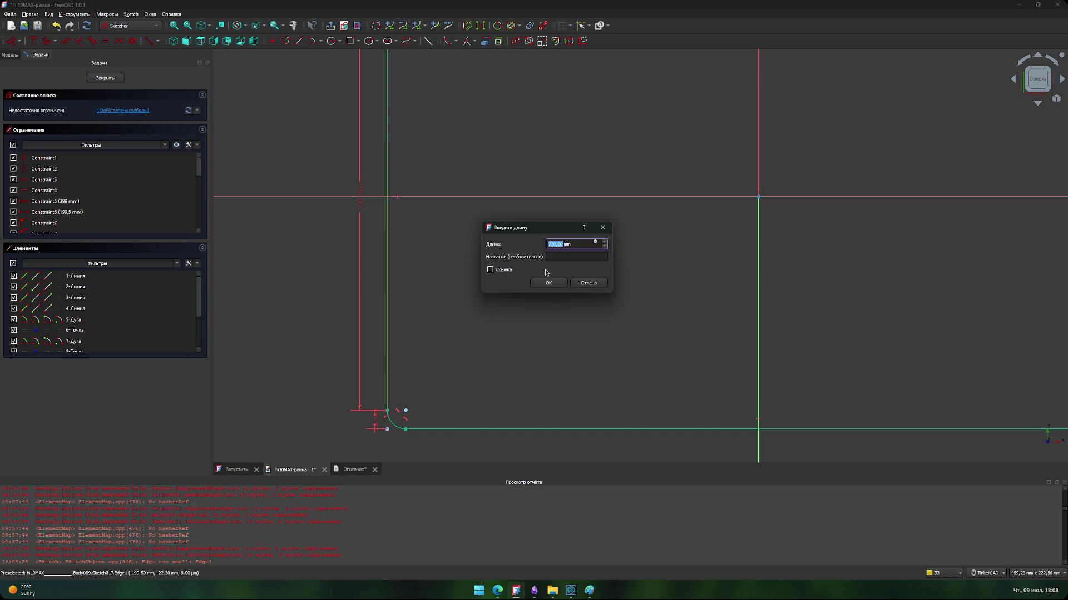
{"action": "left_click", "coordinate": [548, 283]}
{"action": "middle_click_drag", "start_coordinate": [546, 303], "coordinate": [481, 171]}
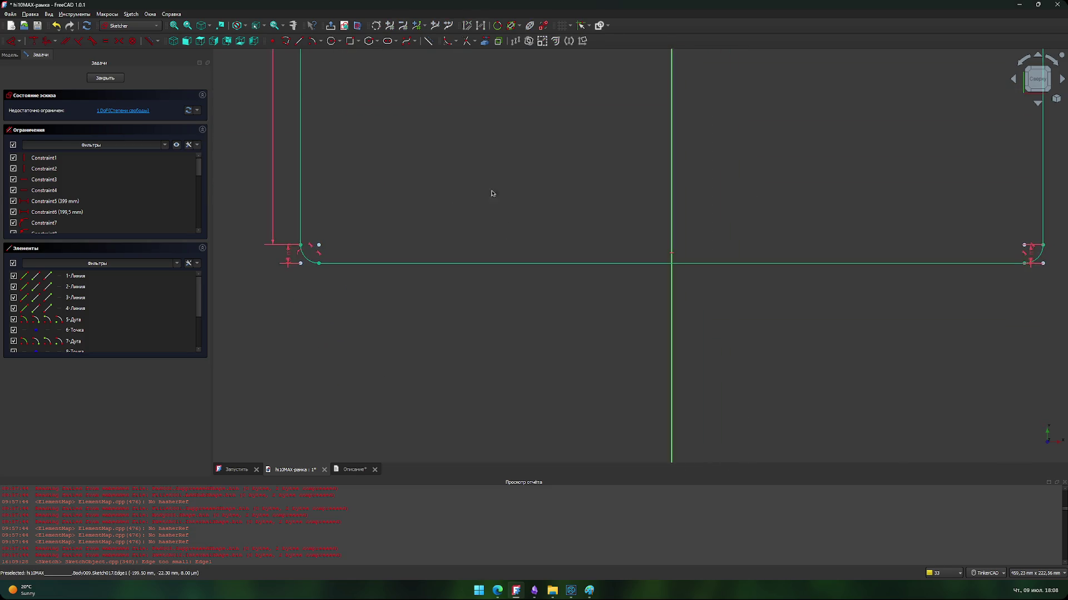
{"action": "left_click", "coordinate": [565, 268]}
{"action": "key", "text": "l"}
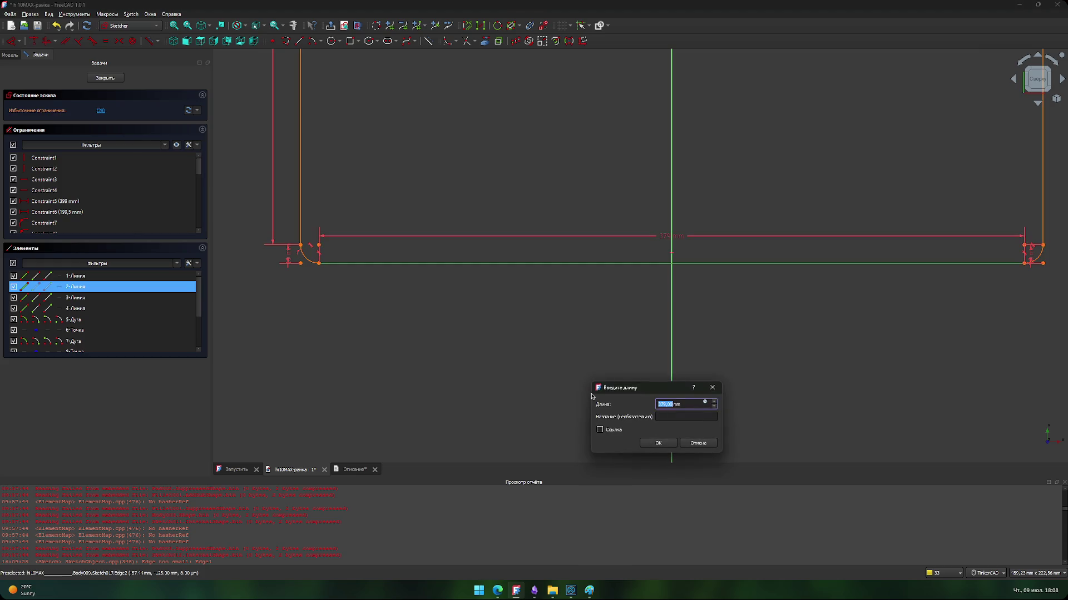
{"action": "key", "text": "Return"}
Step: Remove the 230 mm height dimension from the rounded rectangle
{"action": "scroll", "coordinate": [619, 391], "scroll_direction": "down", "scroll_amount": 5}
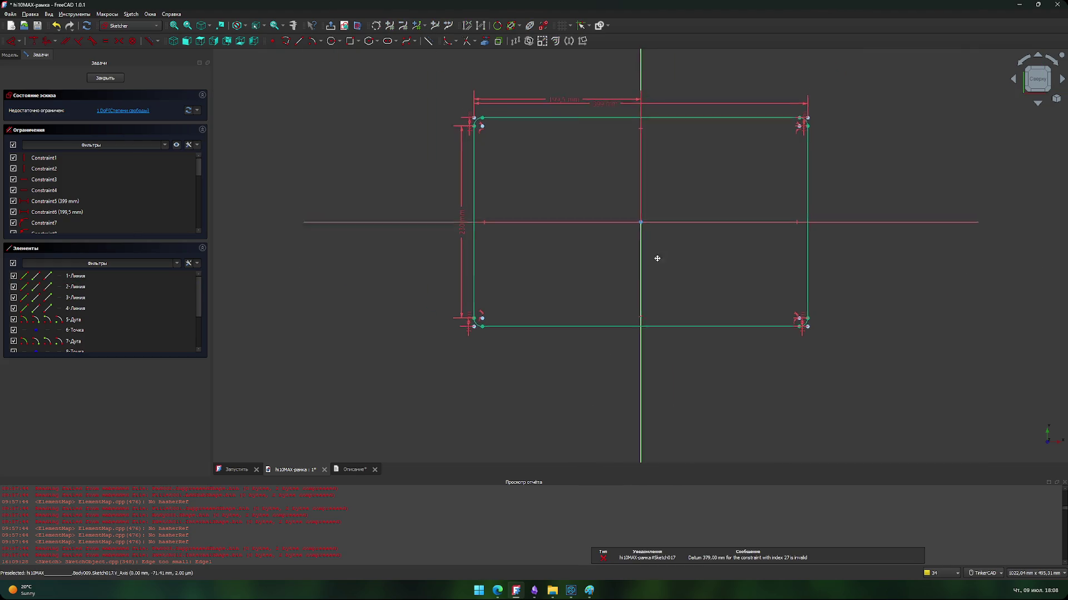
{"action": "scroll", "coordinate": [605, 337], "scroll_direction": "up", "scroll_amount": 3}
{"action": "scroll", "coordinate": [445, 345], "scroll_direction": "left", "scroll_amount": 2}
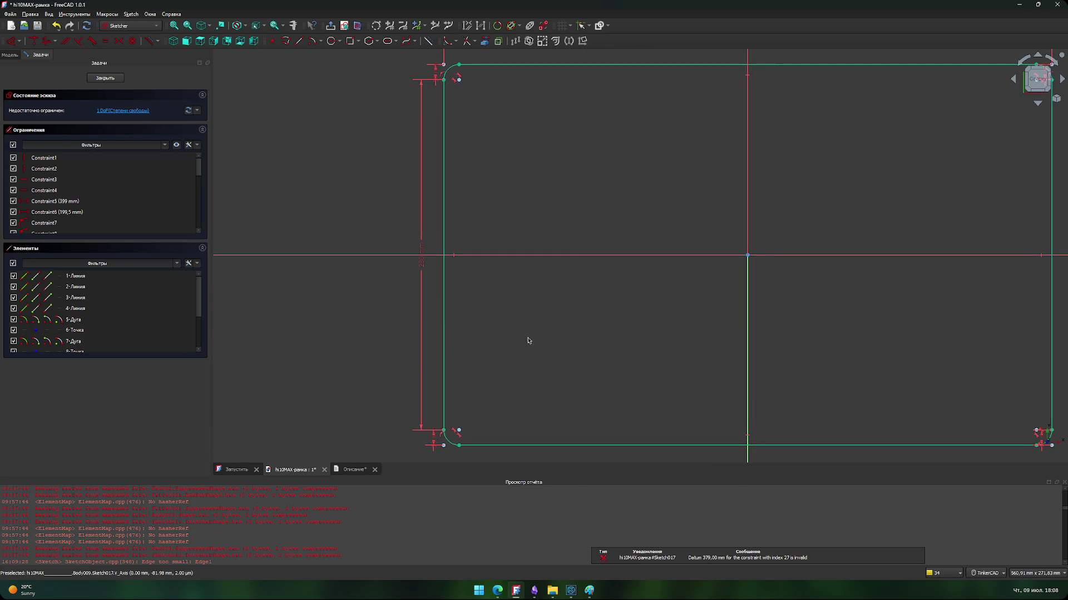
{"action": "mouse_move", "coordinate": [555, 336]}
{"action": "middle_mouse_down"}
{"action": "mouse_move", "coordinate": [576, 291]}
{"action": "mouse_move", "coordinate": [579, 391]}
{"action": "mouse_move", "coordinate": [565, 250]}
{"action": "mouse_move", "coordinate": [568, 300]}
{"action": "middle_mouse_up"}
{"action": "scroll", "coordinate": [578, 339], "scroll_direction": "down", "scroll_amount": 1}
{"action": "scroll", "coordinate": [564, 250], "scroll_direction": "down", "scroll_amount": 1}
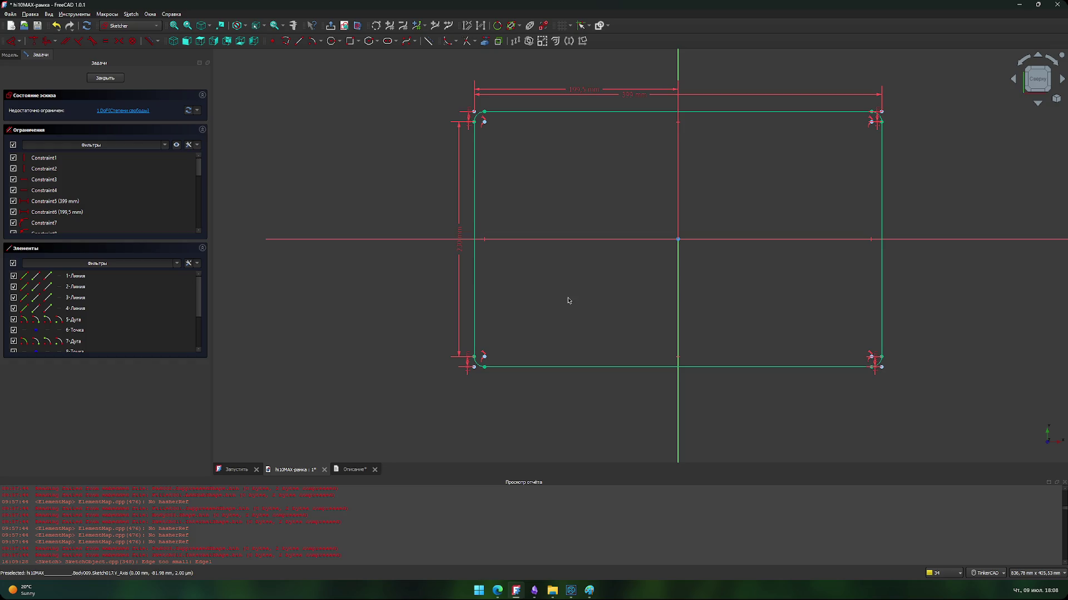
{"action": "scroll", "coordinate": [470, 267], "scroll_direction": "up", "scroll_amount": 4}
{"action": "scroll", "coordinate": [604, 287], "scroll_direction": "down", "scroll_amount": 3}
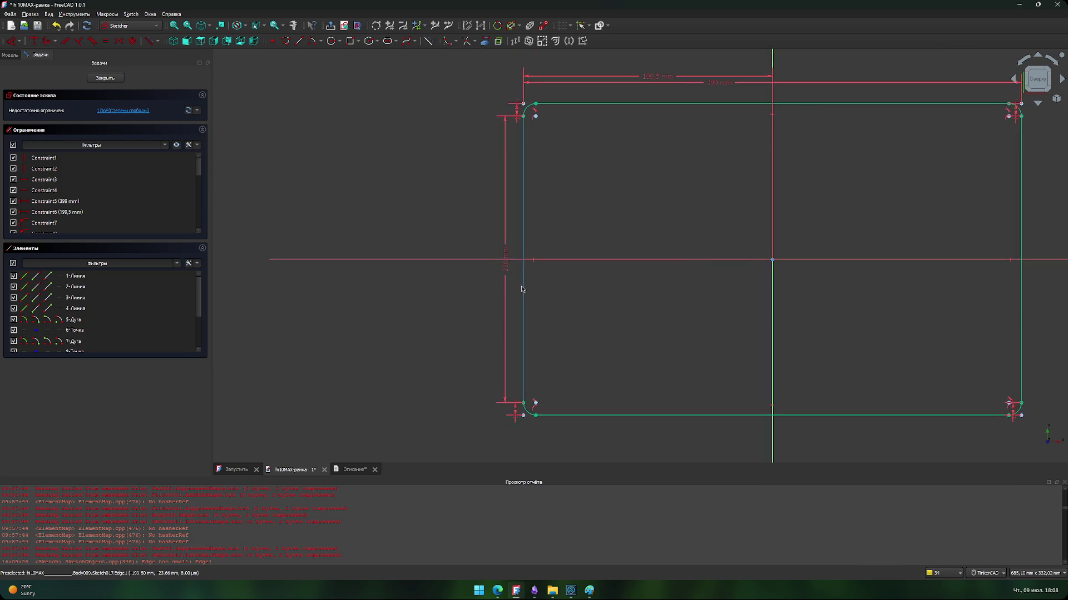
{"action": "key", "text": "ctrl+z"}
Step: Add a 250 mm vertical dimension from the top-left corner arc centre
{"action": "mouse_move", "coordinate": [625, 303]}
{"action": "middle_mouse_down"}
{"action": "mouse_move", "coordinate": [638, 319]}
{"action": "mouse_move", "coordinate": [573, 316]}
{"action": "middle_mouse_up"}
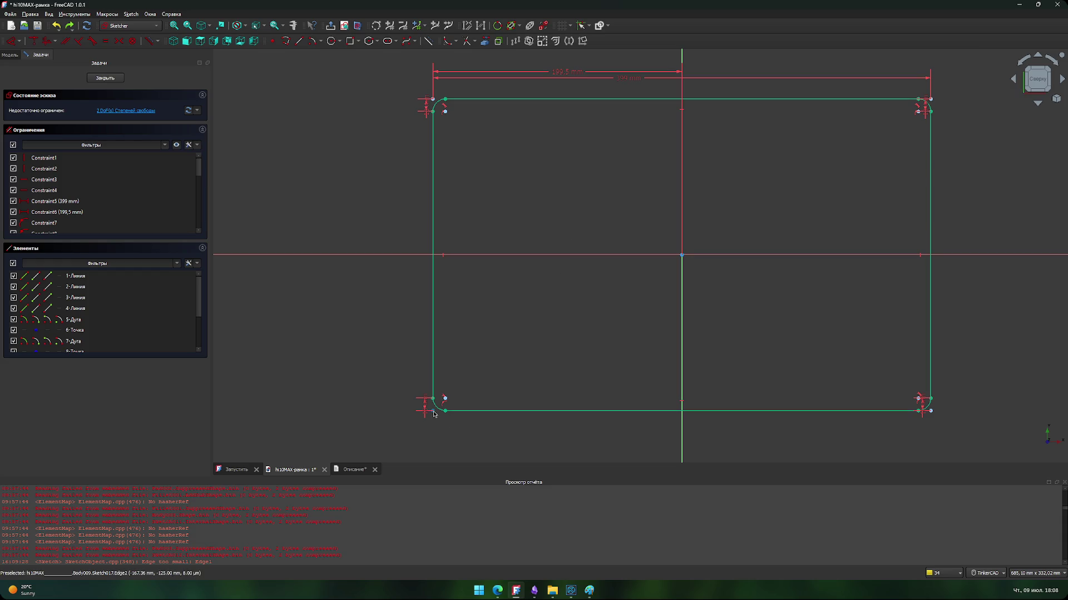
{"action": "left_click", "coordinate": [445, 111]}
{"action": "key", "text": "i"}
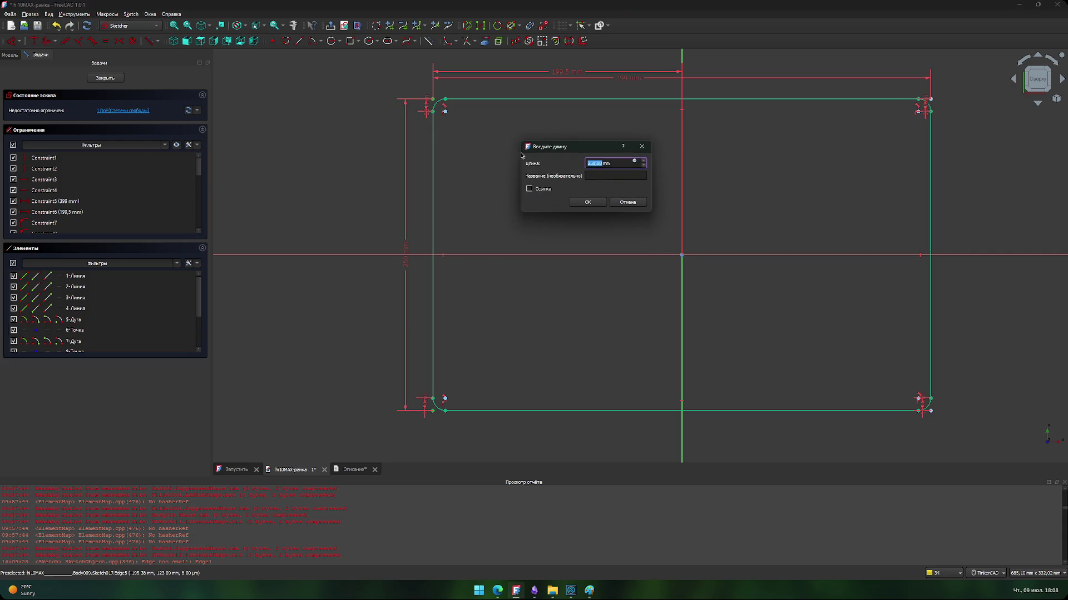
{"action": "key", "text": "Return"}
Step: Save the document and close Sketch017
{"action": "key", "text": "ctrl+s"}
{"action": "middle_click_drag", "start_coordinate": [501, 152], "coordinate": [439, 145]}
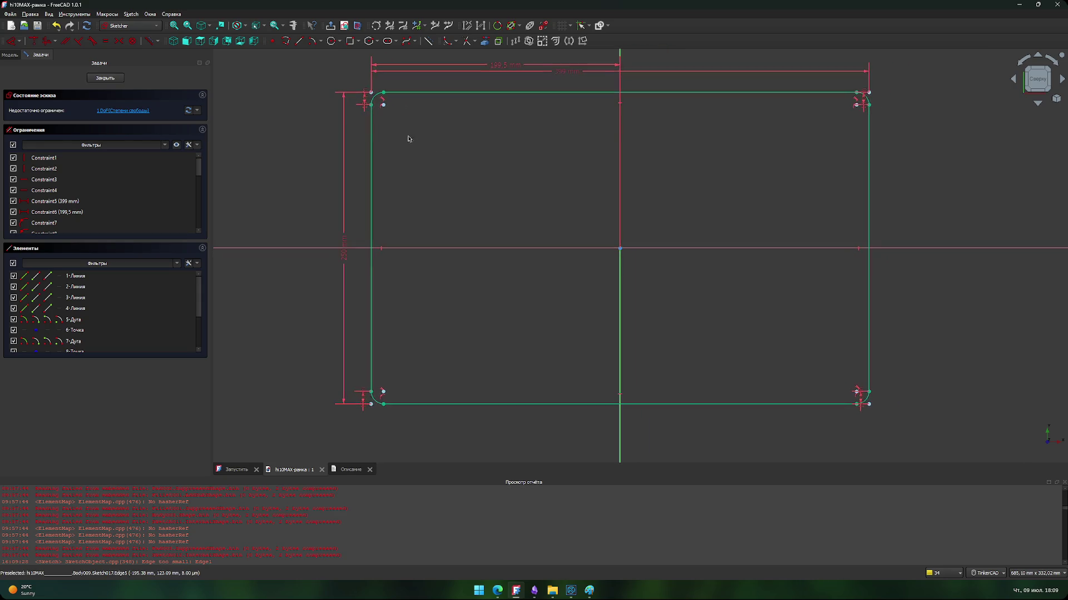
{"action": "left_click", "coordinate": [105, 79]}
{"action": "scroll", "coordinate": [481, 217], "scroll_direction": "down", "scroll_amount": 2}
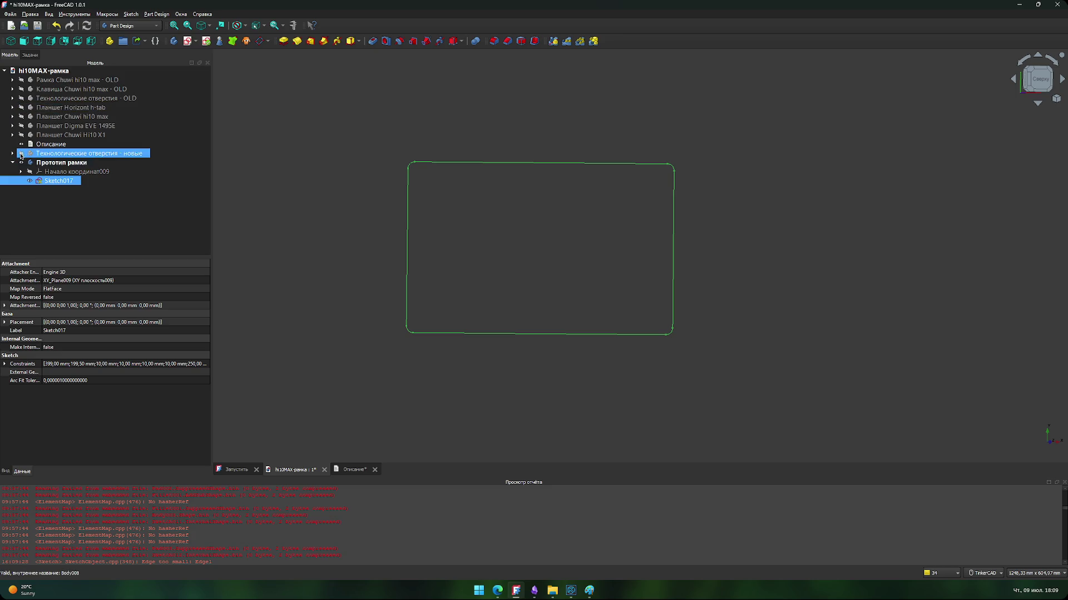
Step: Show the Технологические отверстия - новые body and fit all geometry in view
{"action": "left_click", "coordinate": [20, 156]}
{"action": "left_click", "coordinate": [300, 273]}
{"action": "key", "text": "v"}
{"action": "key", "text": "f"}
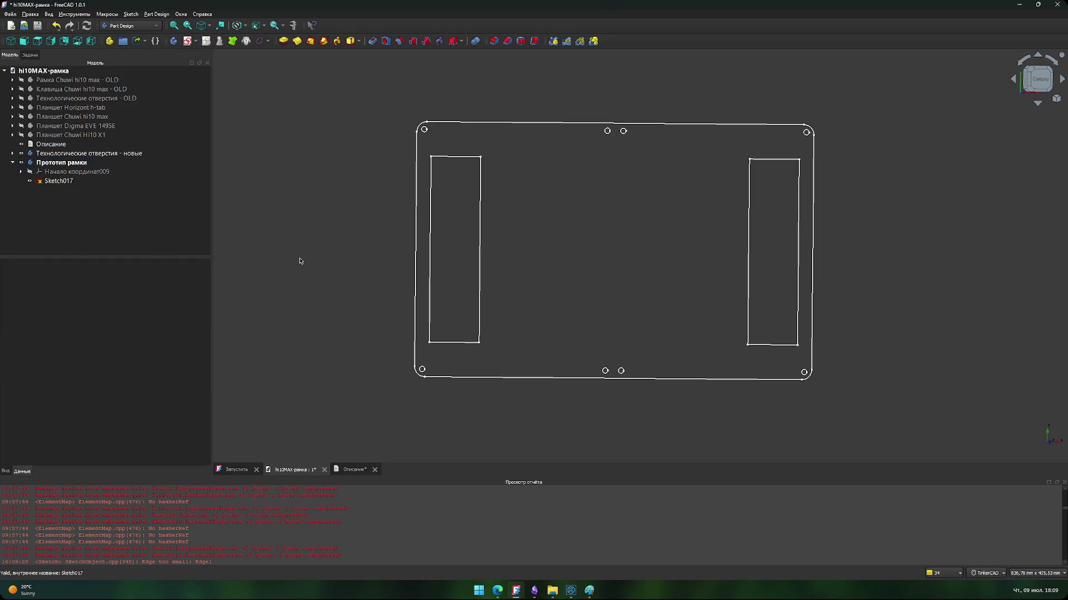
Step: Collapse the frame prototype group and show the Horizont h-tab tablet body
{"action": "left_click", "coordinate": [109, 185]}
{"action": "left_click", "coordinate": [12, 162]}
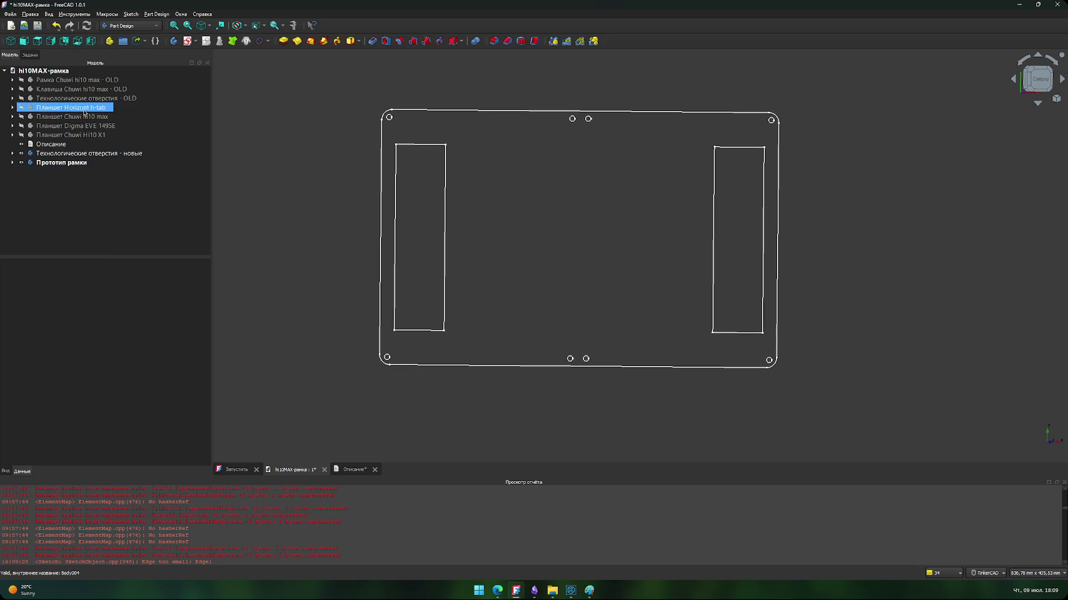
{"action": "left_click", "coordinate": [23, 108]}
{"action": "middle_click_drag", "start_coordinate": [317, 262], "coordinate": [290, 283]}
{"action": "scroll", "coordinate": [318, 198], "scroll_direction": "up", "scroll_amount": 4}
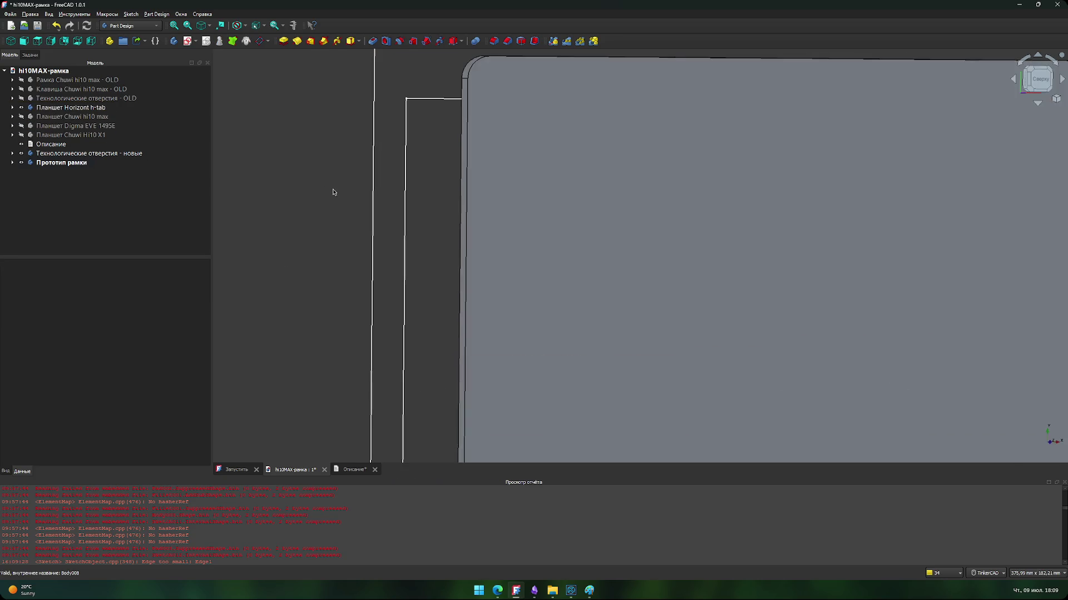
{"action": "scroll", "coordinate": [331, 193], "scroll_direction": "down", "scroll_amount": 3}
{"action": "scroll", "coordinate": [326, 214], "scroll_direction": "down", "scroll_amount": 2}
Step: View the frame and tablet straight from above, centred and zoomed in
{"action": "mouse_move", "coordinate": [326, 216]}
{"action": "right_mouse_down"}
{"action": "mouse_move", "coordinate": [291, 228]}
{"action": "mouse_move", "coordinate": [300, 230]}
{"action": "right_mouse_up"}
{"action": "scroll", "coordinate": [295, 227], "scroll_direction": "up", "scroll_amount": 2}
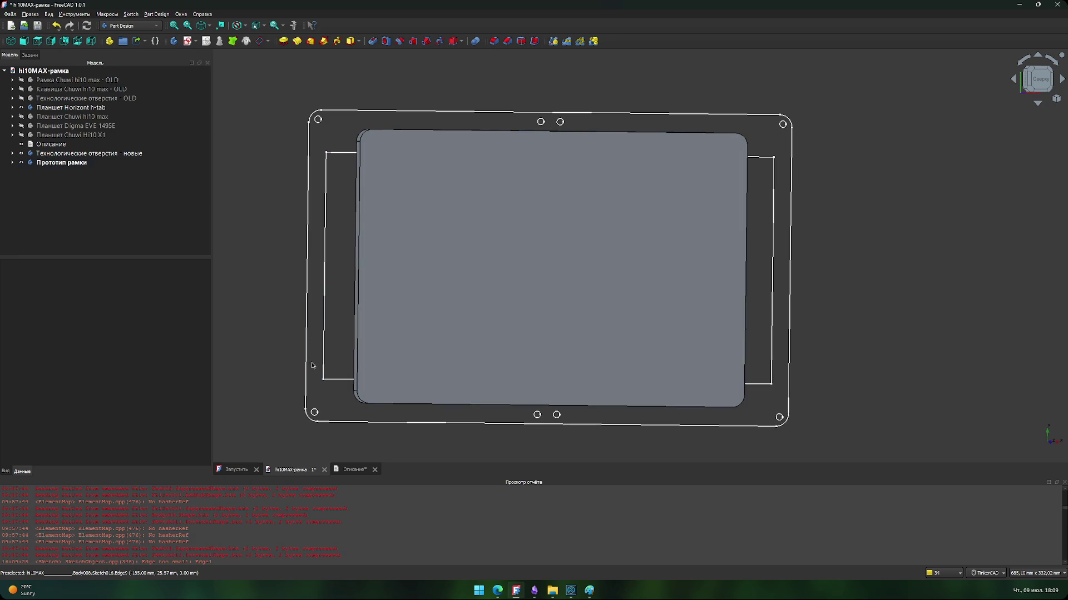
{"action": "scroll", "coordinate": [328, 164], "scroll_direction": "up", "scroll_amount": 5}
{"action": "middle_click_drag", "start_coordinate": [319, 126], "coordinate": [313, 266]}
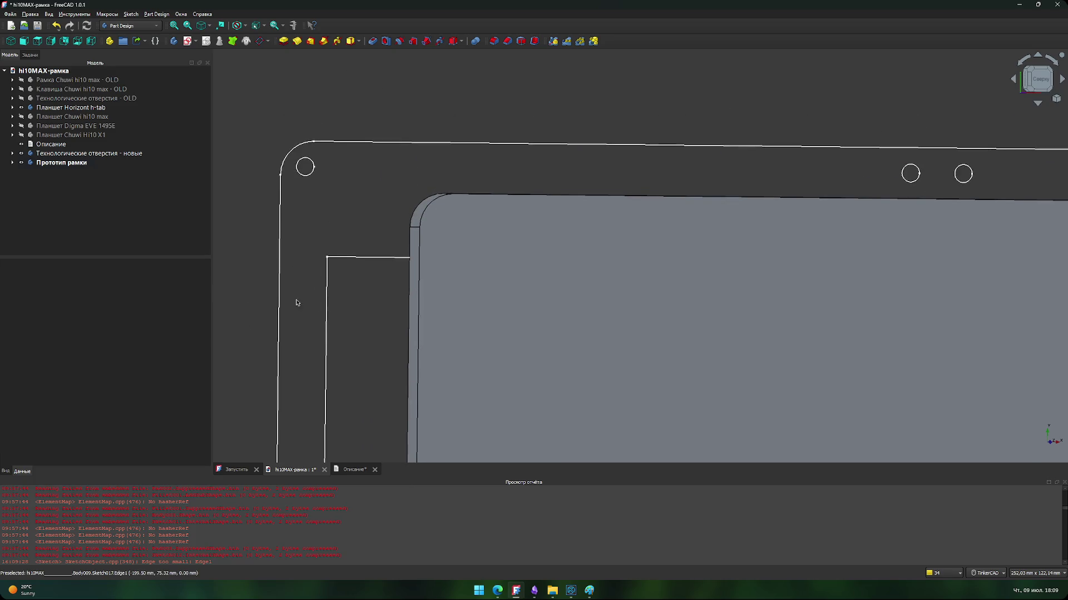
{"action": "scroll", "coordinate": [279, 310], "scroll_direction": "down", "scroll_amount": 5}
{"action": "middle_click_drag", "start_coordinate": [360, 236], "coordinate": [381, 244]}
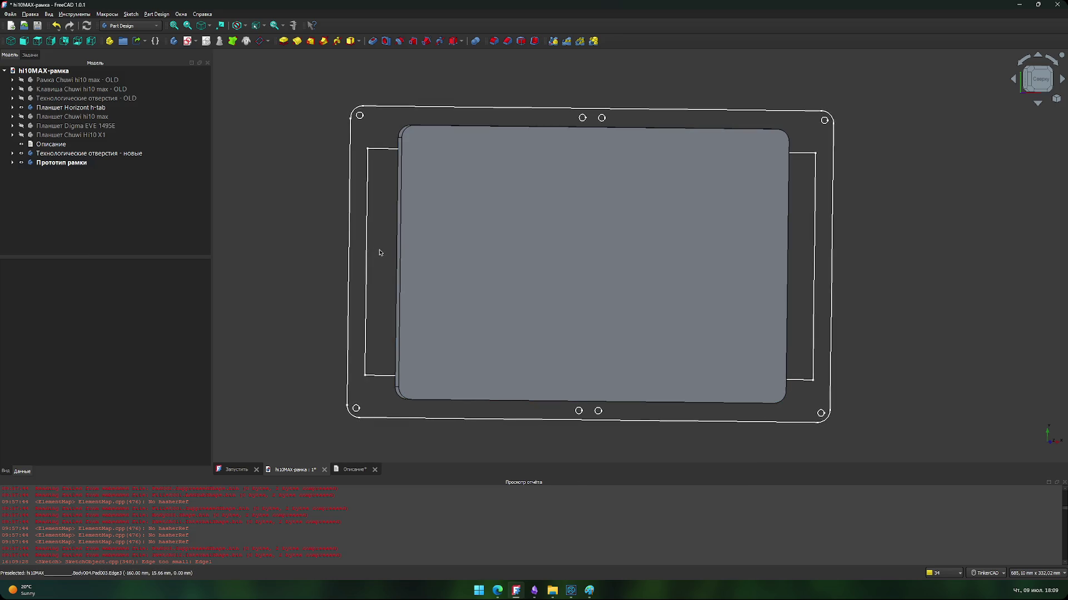
{"action": "mouse_move", "coordinate": [376, 272]}
{"action": "right_mouse_down"}
{"action": "mouse_move", "coordinate": [282, 276]}
{"action": "mouse_move", "coordinate": [379, 298]}
{"action": "mouse_move", "coordinate": [699, 246]}
{"action": "mouse_move", "coordinate": [427, 291]}
{"action": "mouse_move", "coordinate": [476, 286]}
{"action": "right_mouse_up"}
{"action": "middle_click_drag", "start_coordinate": [476, 285], "coordinate": [632, 270]}
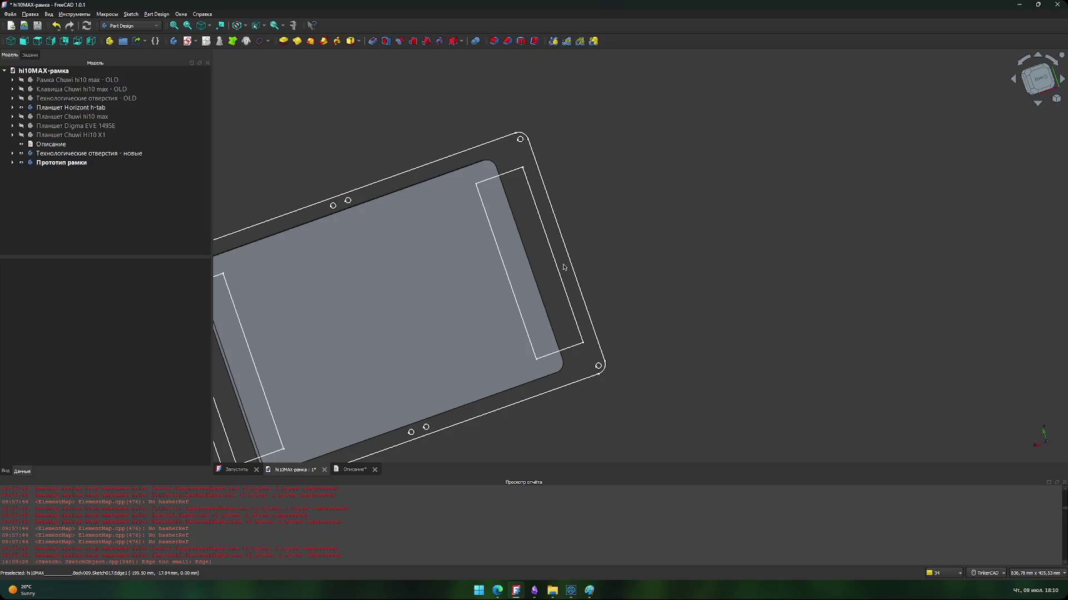
{"action": "mouse_move", "coordinate": [1002, 95]}
{"action": "right_mouse_down"}
{"action": "mouse_move", "coordinate": [834, 203]}
{"action": "mouse_move", "coordinate": [913, 165]}
{"action": "mouse_move", "coordinate": [983, 219]}
{"action": "mouse_move", "coordinate": [765, 274]}
{"action": "mouse_move", "coordinate": [841, 241]}
{"action": "mouse_move", "coordinate": [855, 222]}
{"action": "mouse_move", "coordinate": [870, 310]}
{"action": "right_mouse_up"}
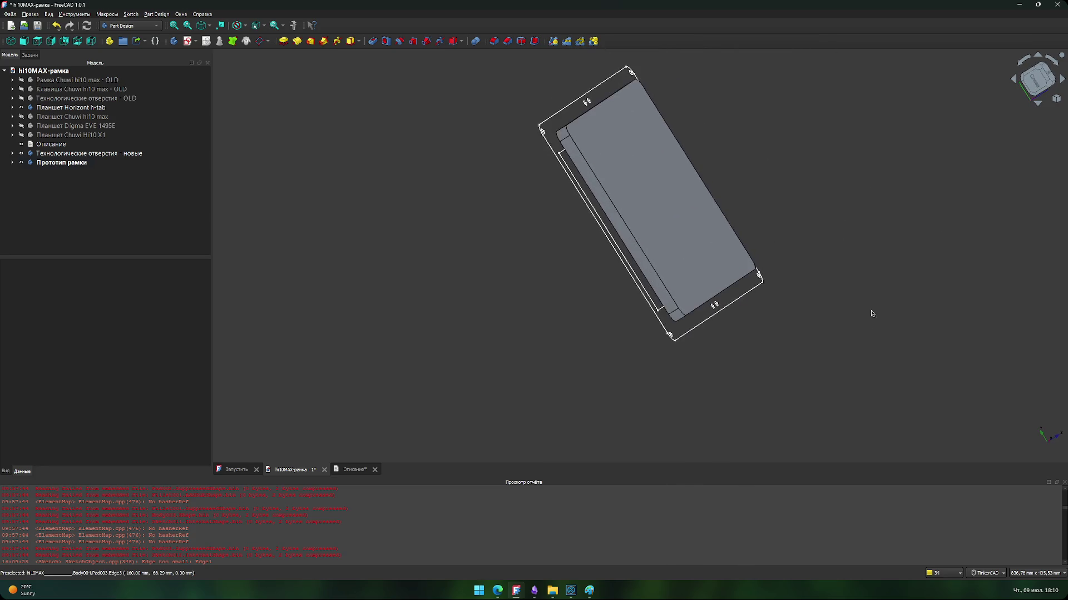
{"action": "left_click", "coordinate": [1047, 72]}
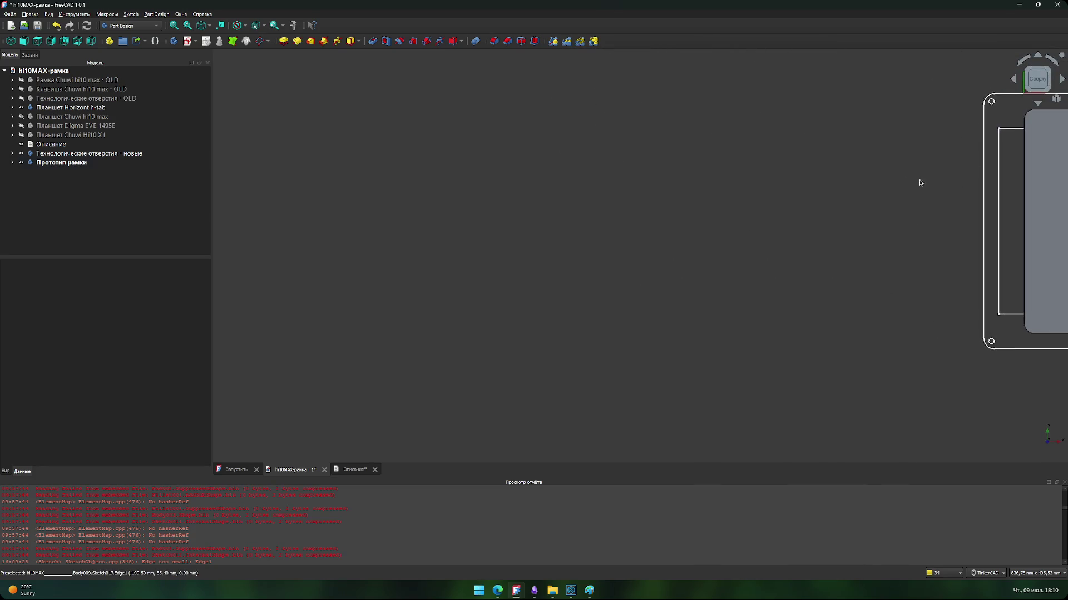
{"action": "middle_click_drag", "start_coordinate": [478, 225], "coordinate": [295, 202]}
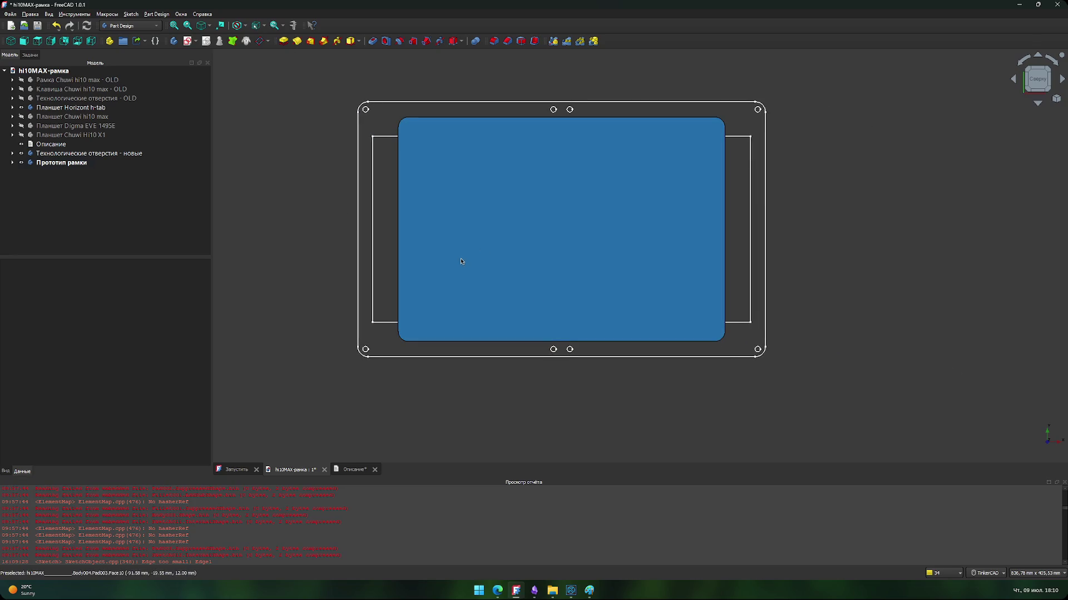
{"action": "scroll", "coordinate": [372, 157], "scroll_direction": "up", "scroll_amount": 5}
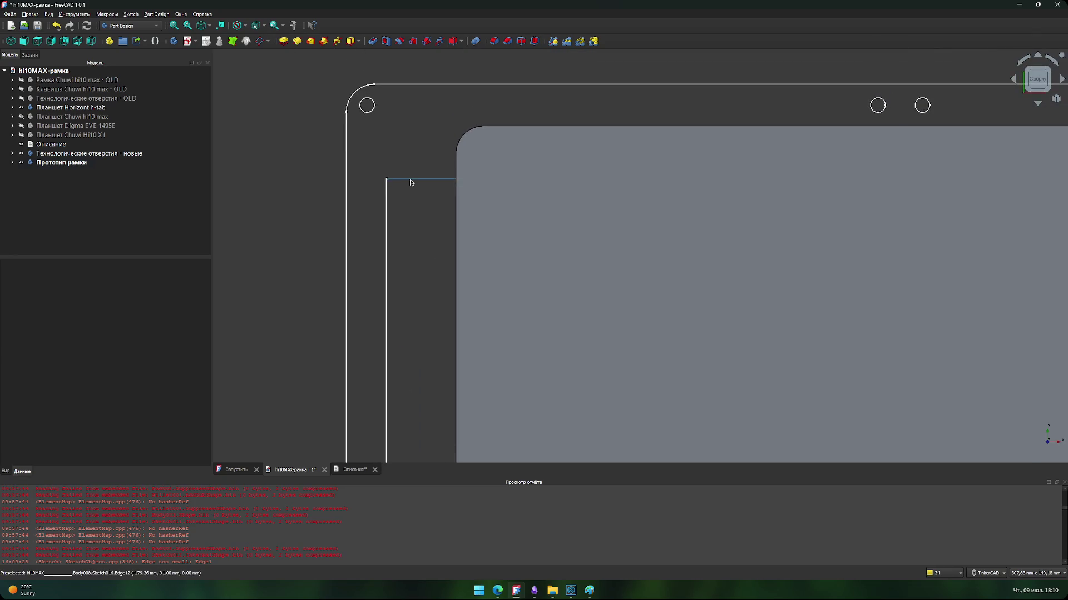
Step: Expand the Прототип рамки body and open Sketch017 for editing
{"action": "left_click", "coordinate": [76, 163]}
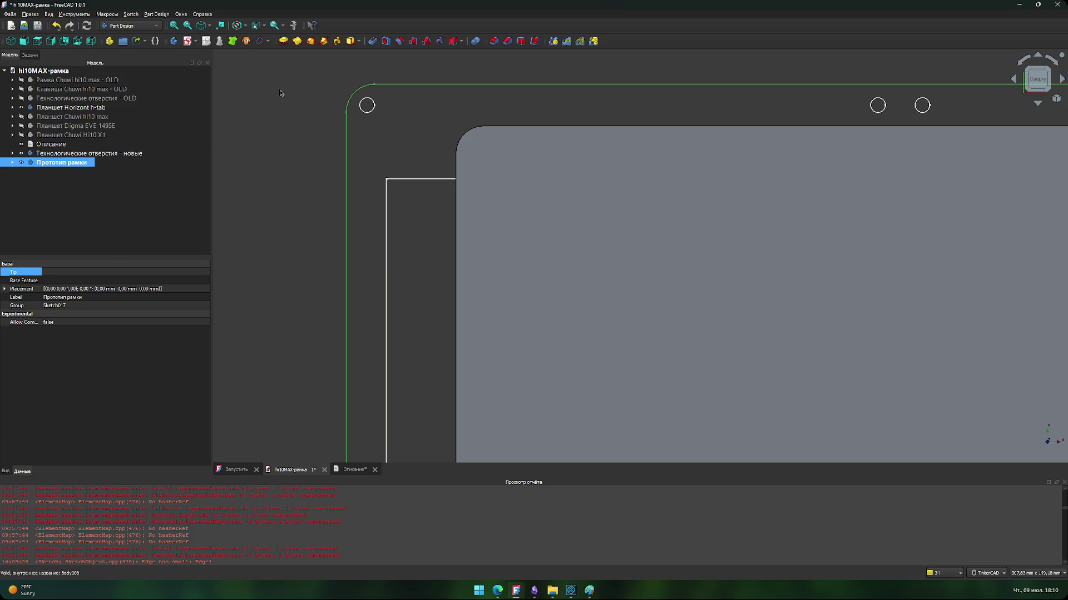
{"action": "left_click", "coordinate": [16, 163]}
{"action": "double_click", "coordinate": [56, 180]}
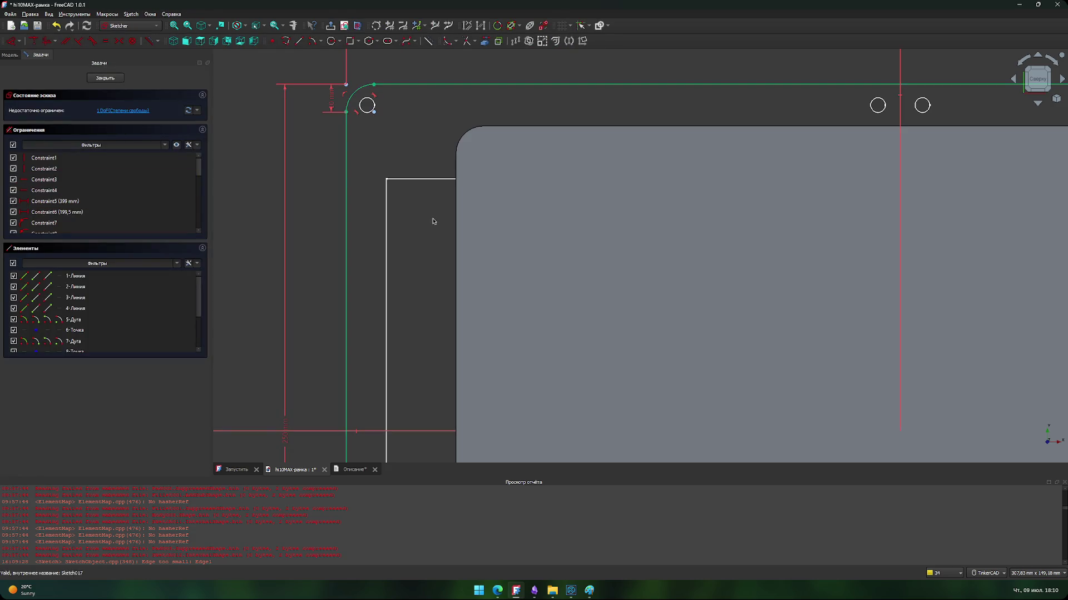
Step: Start a line on the rectangle edge, cancel it, and zoom out to the whole sketch
{"action": "left_click", "coordinate": [299, 40]}
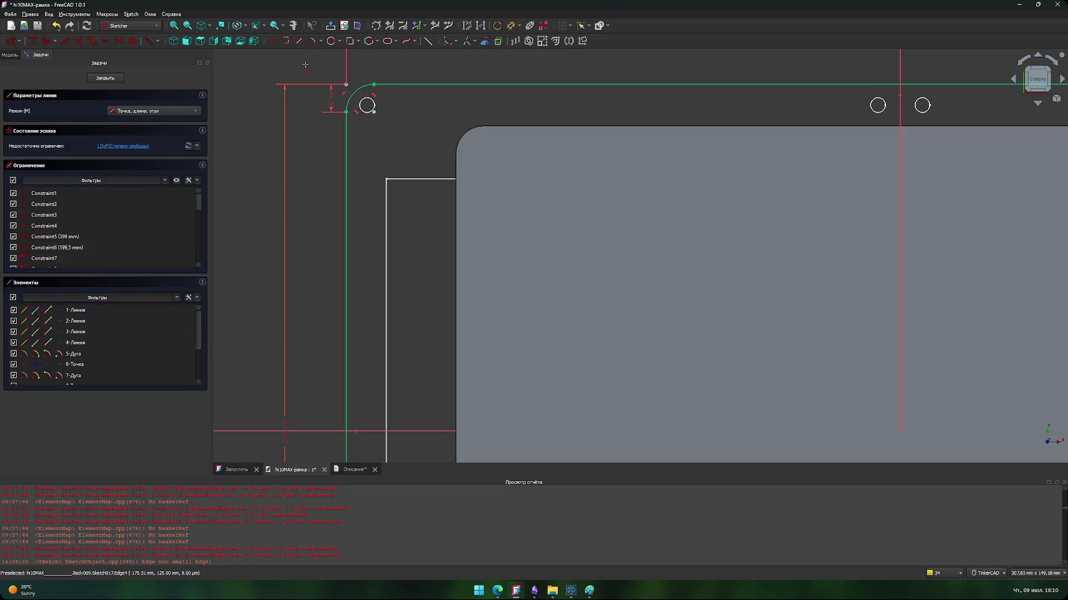
{"action": "left_click", "coordinate": [456, 230]}
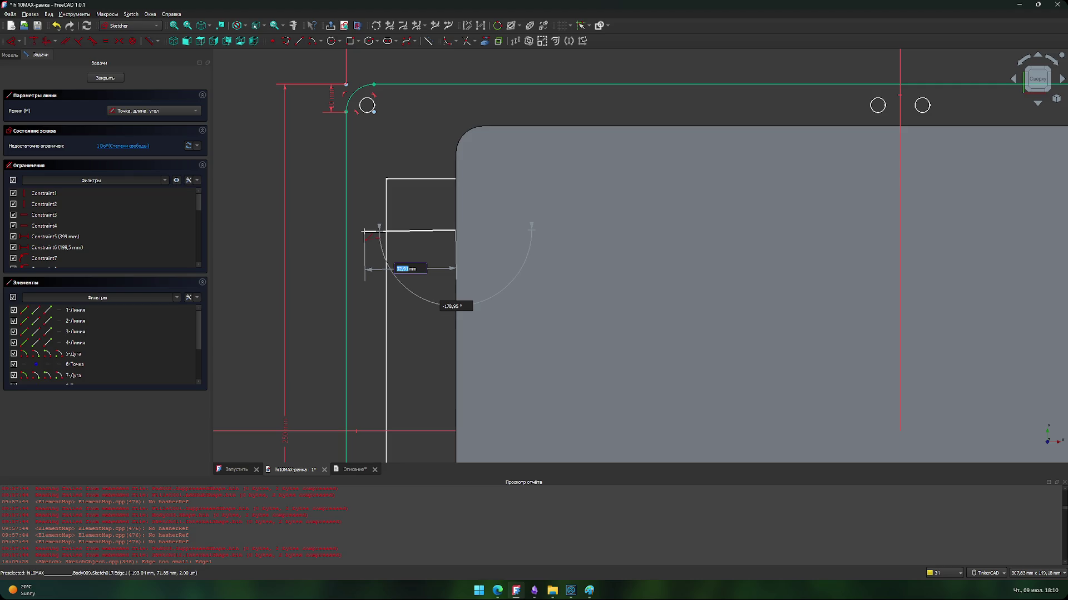
{"action": "key", "text": "Escape"}
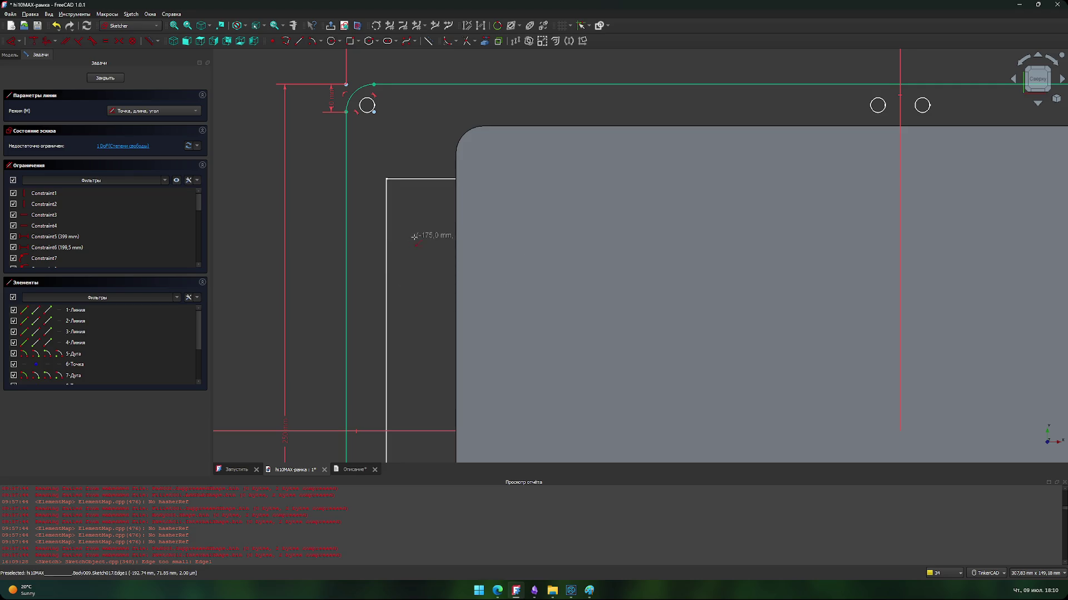
{"action": "scroll", "coordinate": [412, 238], "scroll_direction": "down", "scroll_amount": 1}
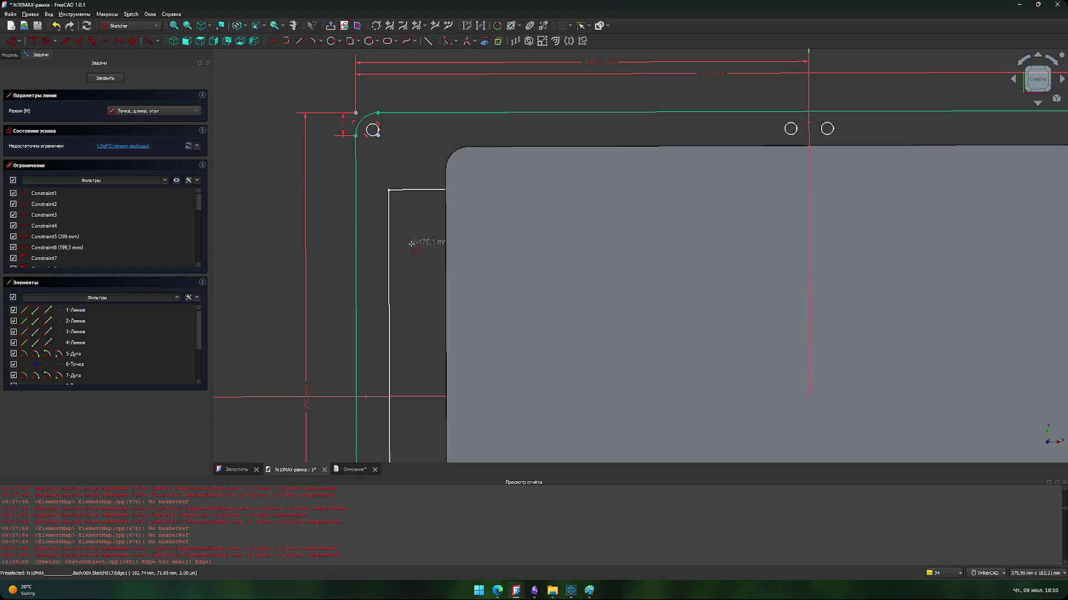
{"action": "key", "text": "Escape"}
{"action": "scroll", "coordinate": [406, 236], "scroll_direction": "down", "scroll_amount": 3}
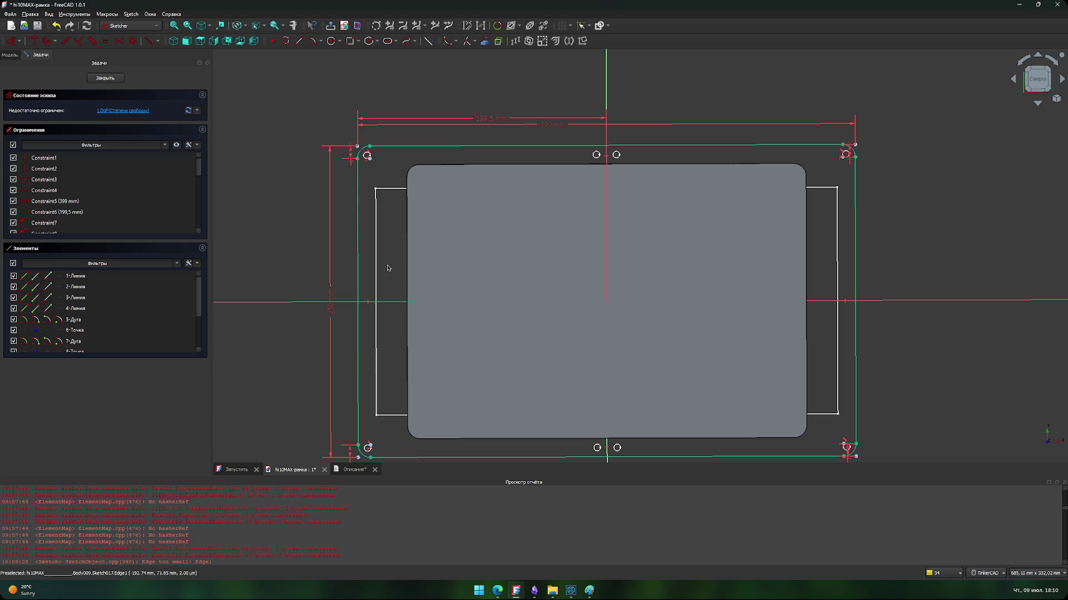
{"action": "scroll", "coordinate": [388, 268], "scroll_direction": "down", "scroll_amount": 1}
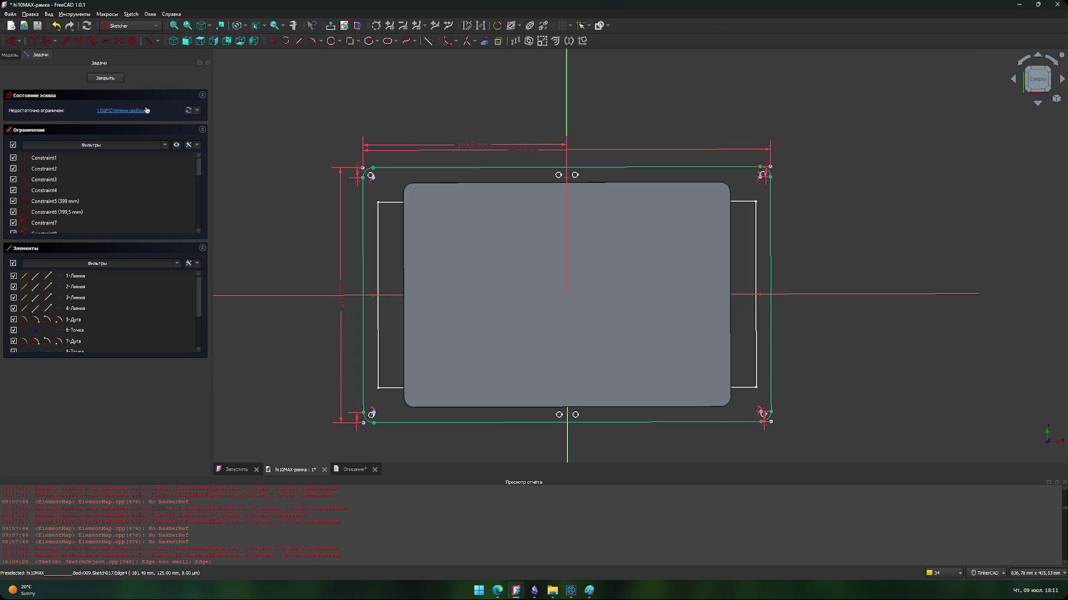
Step: Close the sketch and show the old Chuwi frame for comparison
{"action": "left_click", "coordinate": [105, 78]}
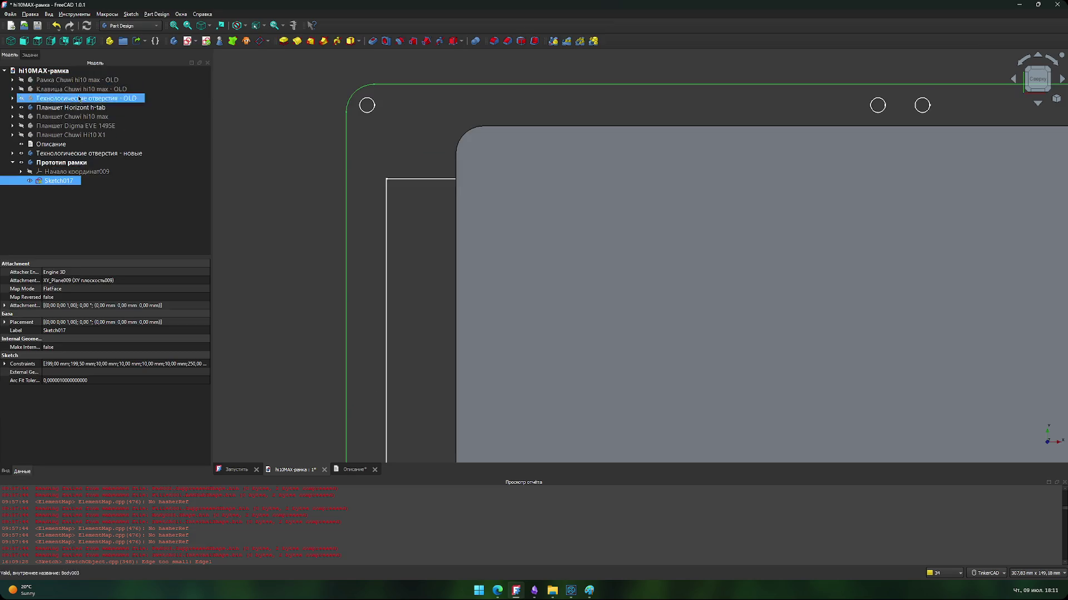
{"action": "left_click", "coordinate": [67, 80]}
{"action": "left_click", "coordinate": [21, 80]}
{"action": "scroll", "coordinate": [321, 205], "scroll_direction": "down", "scroll_amount": 3}
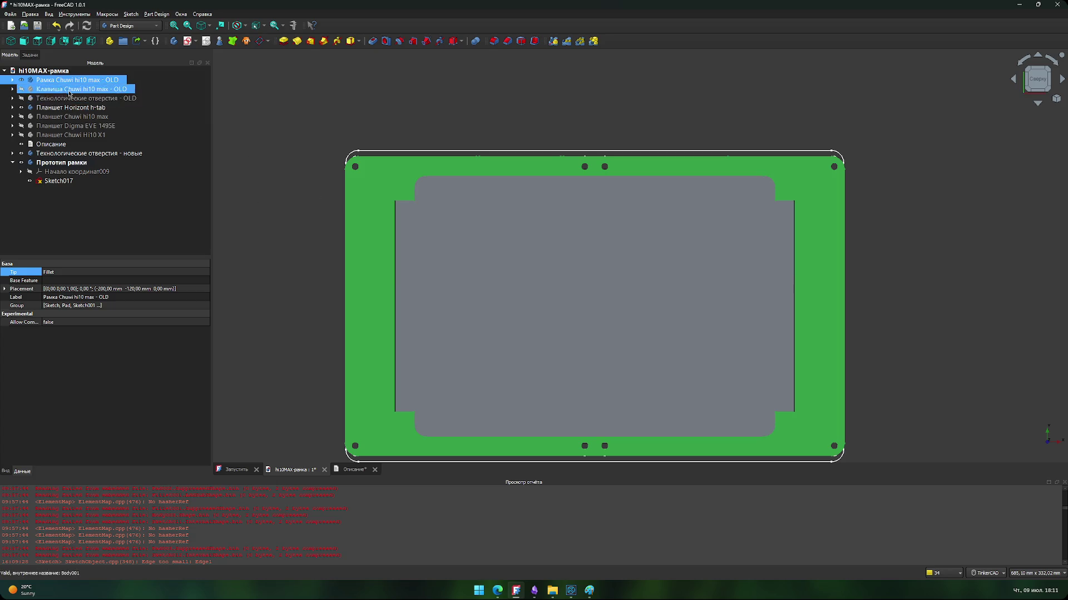
Step: Hide the Horizont h-tab tablet and prototype frame, leaving only the old Chuwi frame shown
{"action": "left_click", "coordinate": [21, 79]}
{"action": "left_click", "coordinate": [139, 179]}
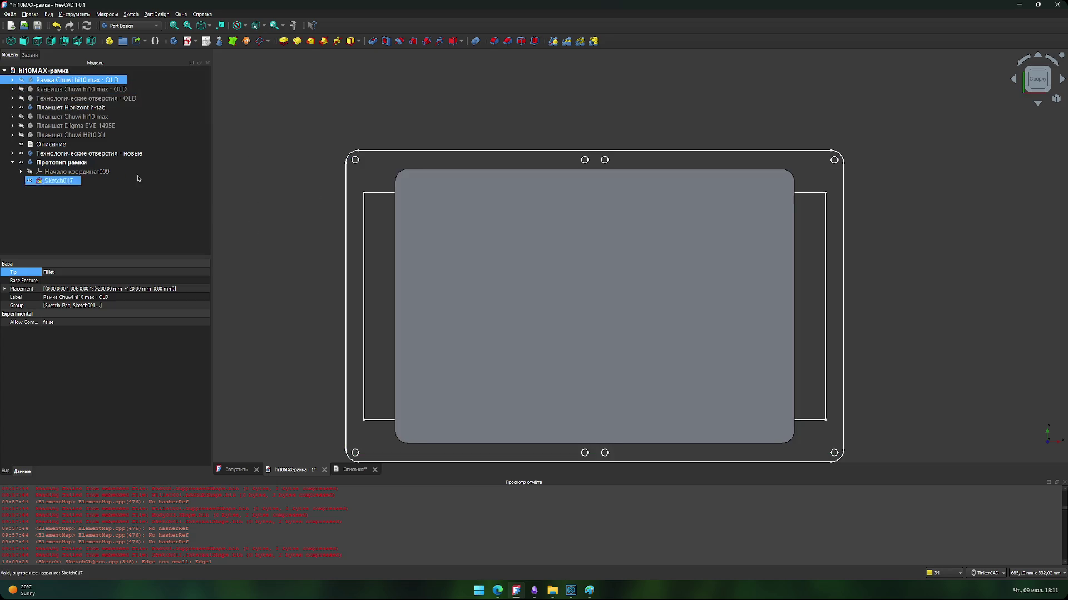
{"action": "left_click", "coordinate": [21, 107]}
{"action": "left_click", "coordinate": [21, 164]}
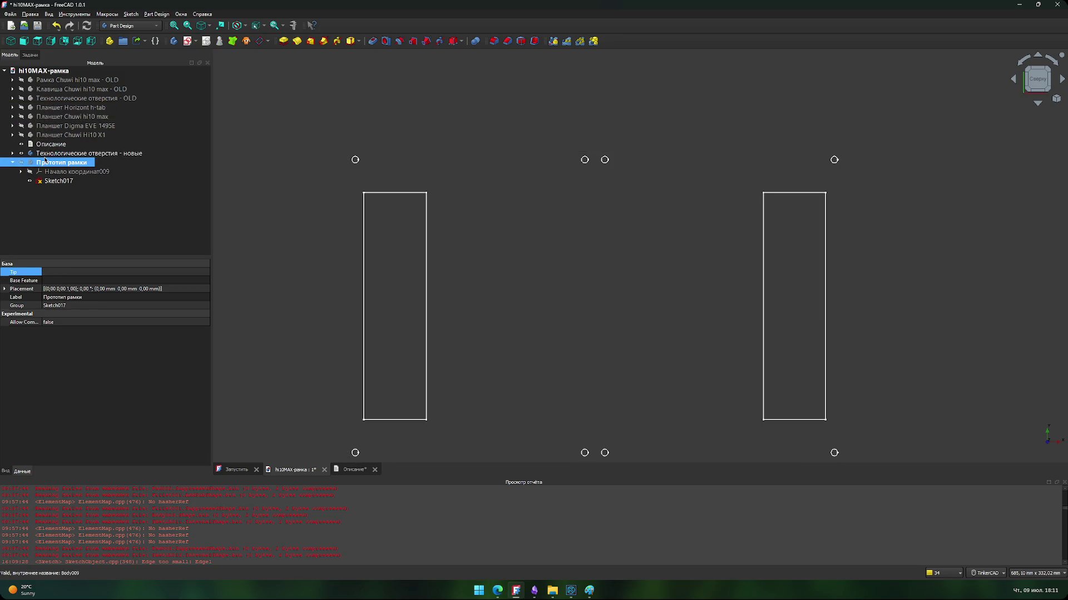
{"action": "left_click", "coordinate": [40, 181]}
{"action": "left_click", "coordinate": [22, 80]}
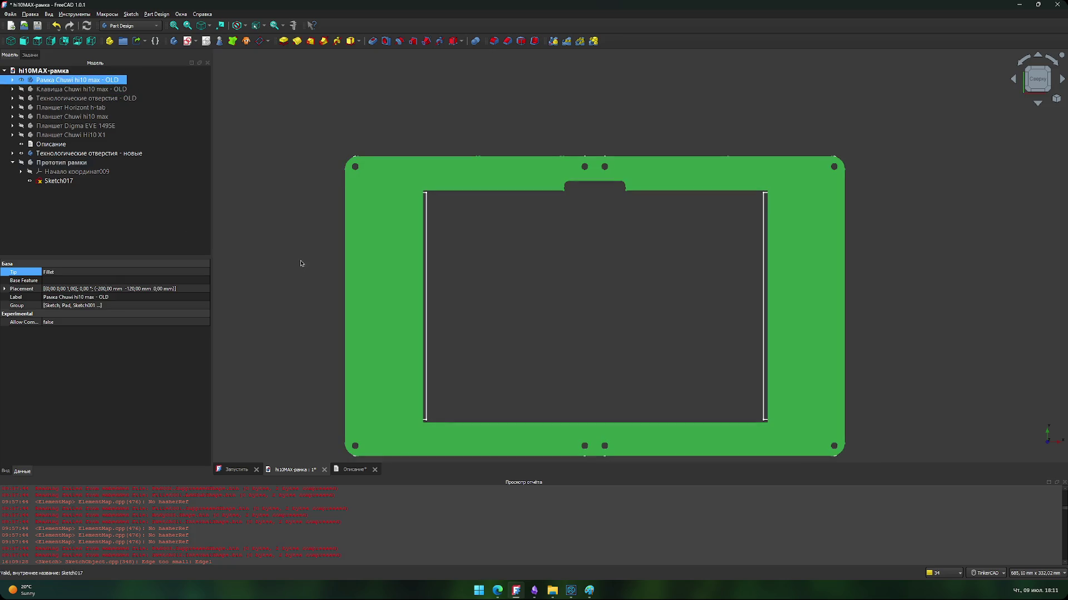
Step: Show the Технологические отверстия - OLD mounting-hole outlines on the old frame
{"action": "mouse_move", "coordinate": [289, 285]}
{"action": "right_mouse_down"}
{"action": "mouse_move", "coordinate": [486, 301]}
{"action": "mouse_move", "coordinate": [529, 291]}
{"action": "mouse_move", "coordinate": [431, 269]}
{"action": "mouse_move", "coordinate": [405, 251]}
{"action": "mouse_move", "coordinate": [491, 248]}
{"action": "mouse_move", "coordinate": [430, 233]}
{"action": "mouse_move", "coordinate": [469, 230]}
{"action": "right_mouse_up"}
{"action": "scroll", "coordinate": [431, 233], "scroll_direction": "down", "scroll_amount": 3}
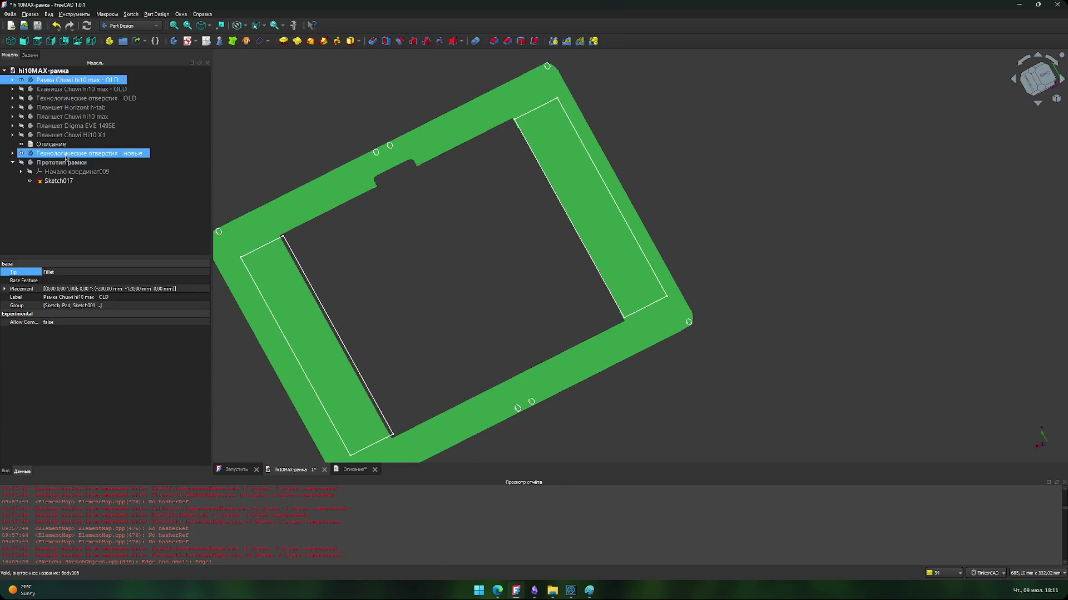
{"action": "left_click", "coordinate": [21, 154]}
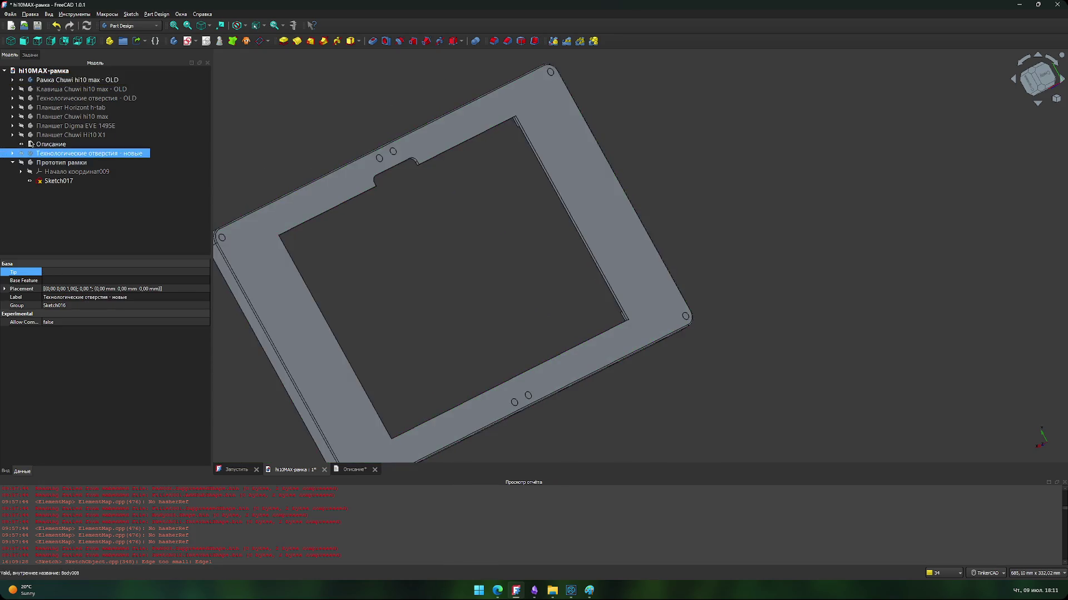
{"action": "left_click", "coordinate": [21, 99]}
{"action": "scroll", "coordinate": [437, 285], "scroll_direction": "up", "scroll_amount": 2}
{"action": "scroll", "coordinate": [528, 280], "scroll_direction": "down", "scroll_amount": 2}
{"action": "right_click_drag", "start_coordinate": [529, 280], "coordinate": [541, 275]}
{"action": "mouse_move", "coordinate": [455, 290]}
{"action": "right_mouse_down"}
{"action": "mouse_move", "coordinate": [483, 209]}
{"action": "mouse_move", "coordinate": [684, 225]}
{"action": "mouse_move", "coordinate": [678, 212]}
{"action": "mouse_move", "coordinate": [634, 238]}
{"action": "mouse_move", "coordinate": [633, 283]}
{"action": "mouse_move", "coordinate": [543, 245]}
{"action": "mouse_move", "coordinate": [558, 181]}
{"action": "right_mouse_up"}
Step: Set the Top view, centre the frame, then hide the old frame body
{"action": "left_click", "coordinate": [1036, 79]}
{"action": "mouse_move", "coordinate": [502, 272]}
{"action": "right_mouse_down"}
{"action": "mouse_move", "coordinate": [500, 245]}
{"action": "mouse_move", "coordinate": [510, 266]}
{"action": "right_mouse_up"}
{"action": "middle_click_drag", "start_coordinate": [511, 265], "coordinate": [517, 286]}
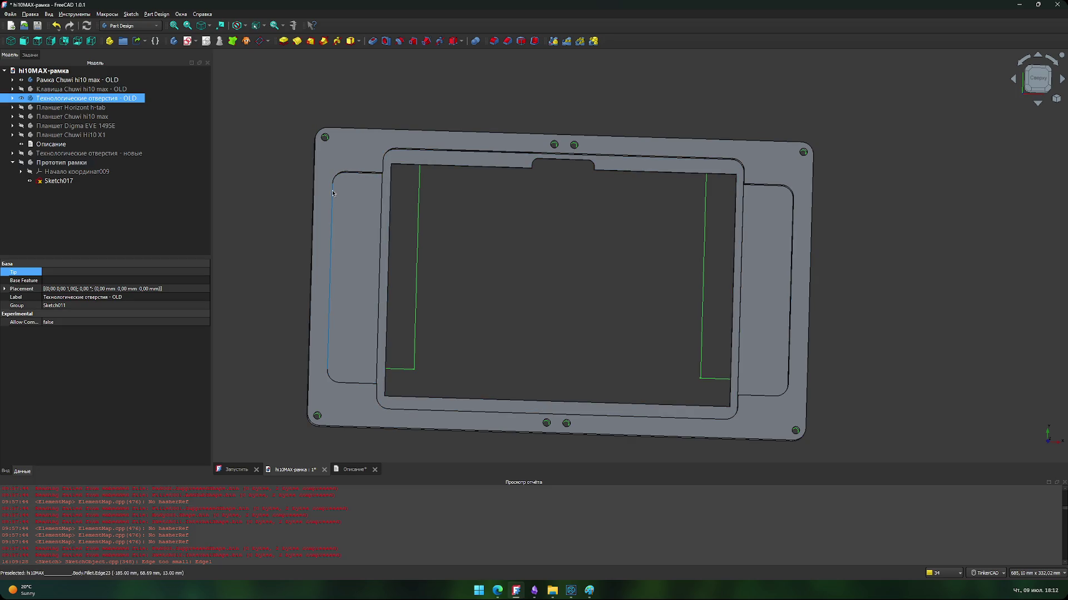
{"action": "left_click", "coordinate": [21, 80]}
Step: Swap the old hole outlines for the new holes, prototype frame and old Chuwi frame
{"action": "left_click", "coordinate": [21, 98]}
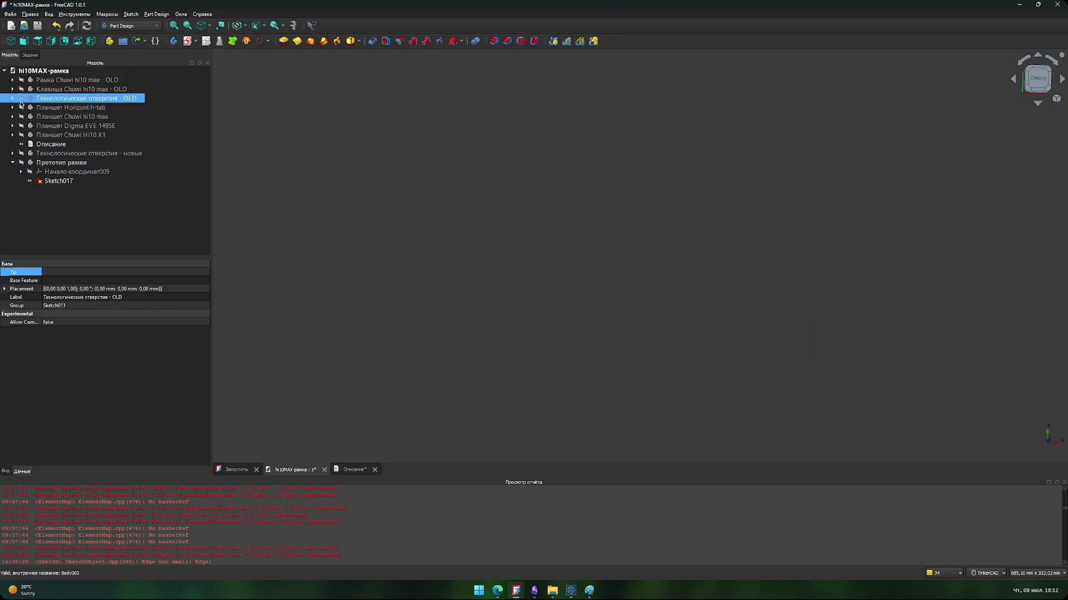
{"action": "left_click", "coordinate": [22, 154]}
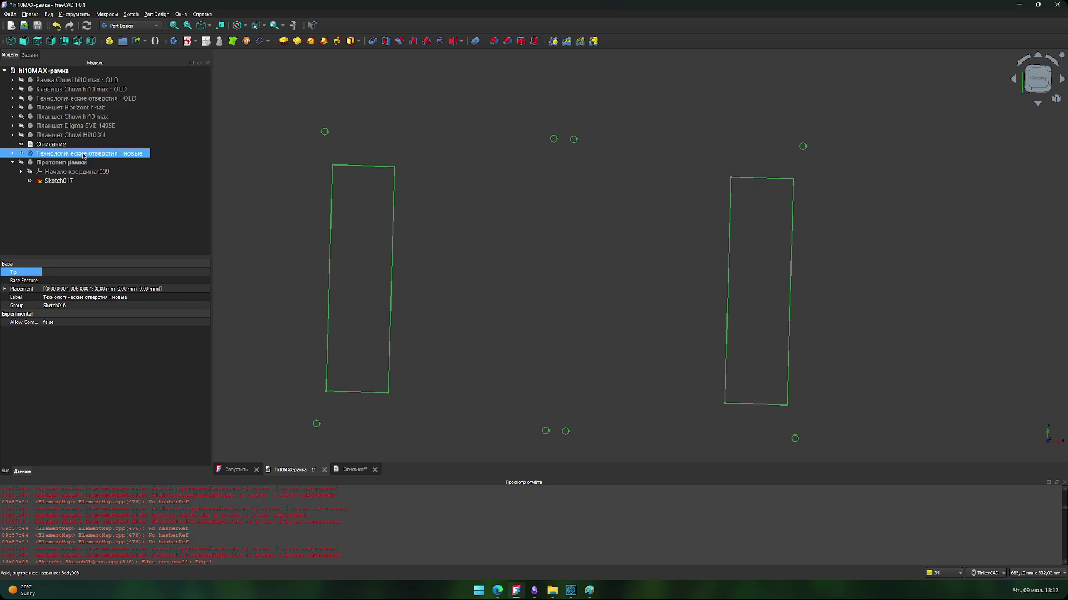
{"action": "left_click", "coordinate": [21, 162]}
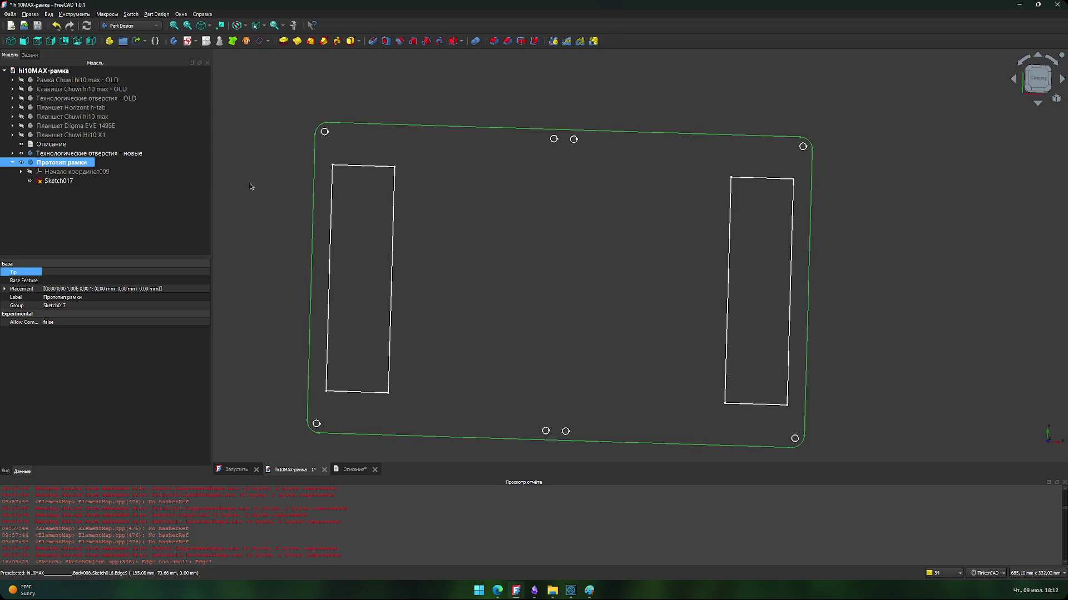
{"action": "left_click", "coordinate": [21, 80]}
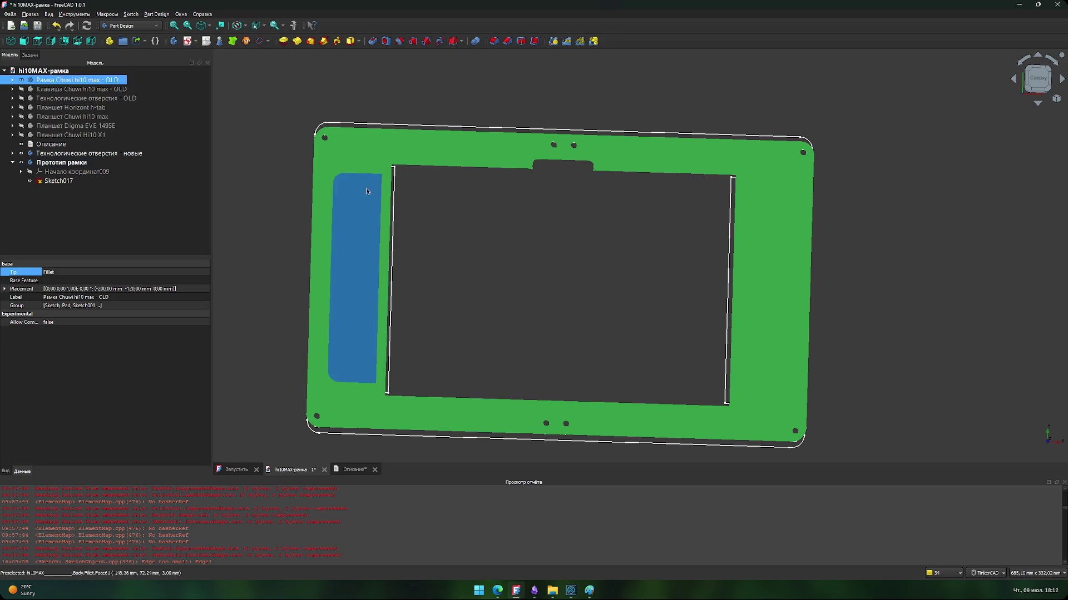
Step: Select the Прототип рамки body and open Sketch017 for editing
{"action": "left_click", "coordinate": [83, 152]}
{"action": "left_click", "coordinate": [22, 162], "text": "ctrl"}
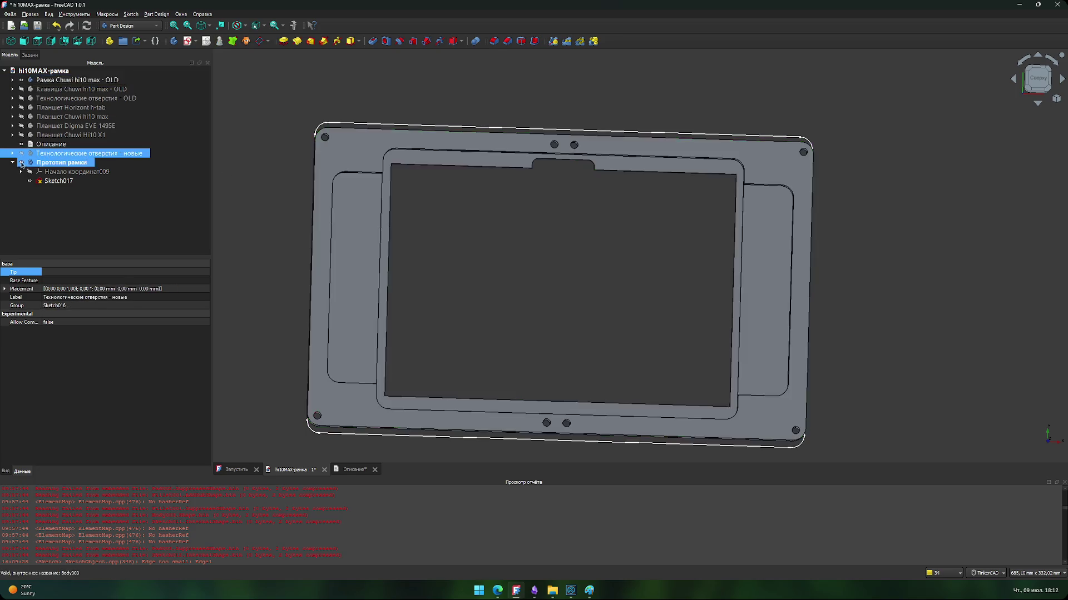
{"action": "left_click", "coordinate": [22, 164]}
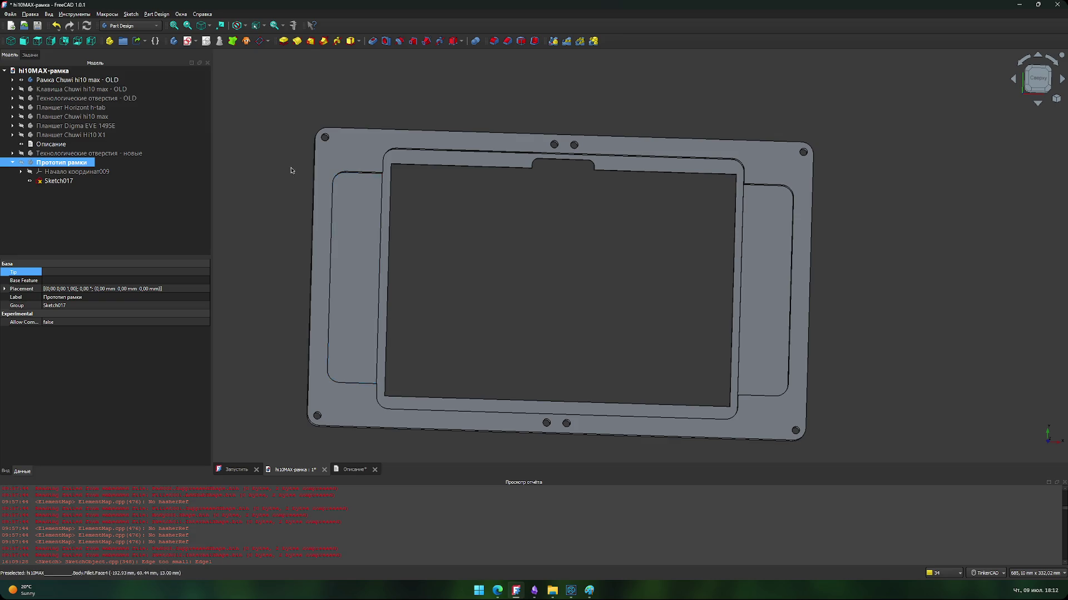
{"action": "scroll", "coordinate": [335, 142], "scroll_direction": "up", "scroll_amount": 5}
{"action": "double_click", "coordinate": [58, 181]}
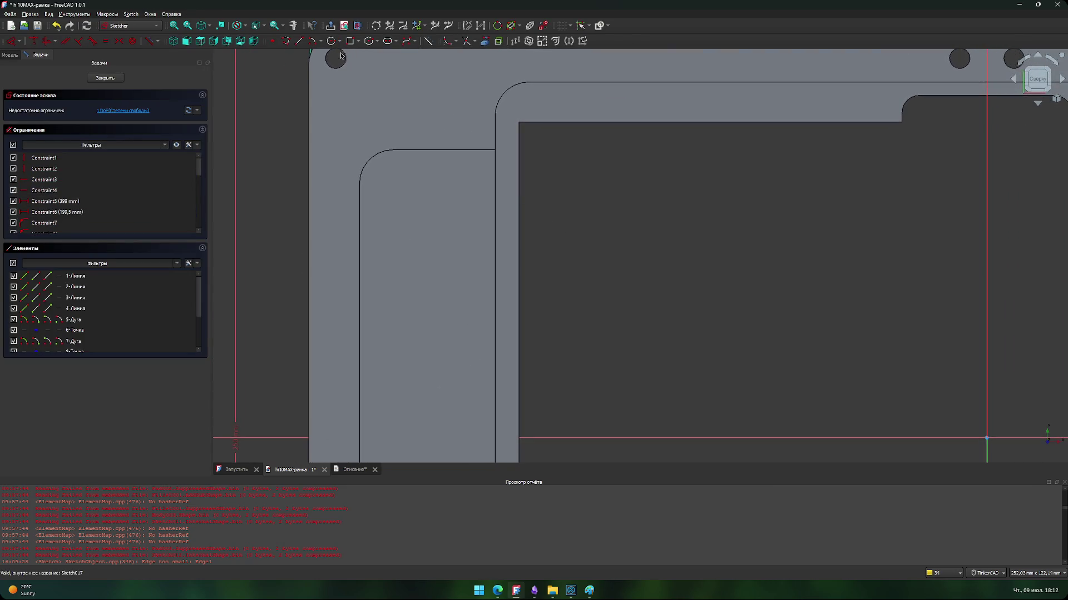
Step: Start several trial lines on the frame outline with G,L, cancelling each one
{"action": "key", "text": "g"}
{"action": "key", "text": "l"}
{"action": "left_click", "coordinate": [570, 228]}
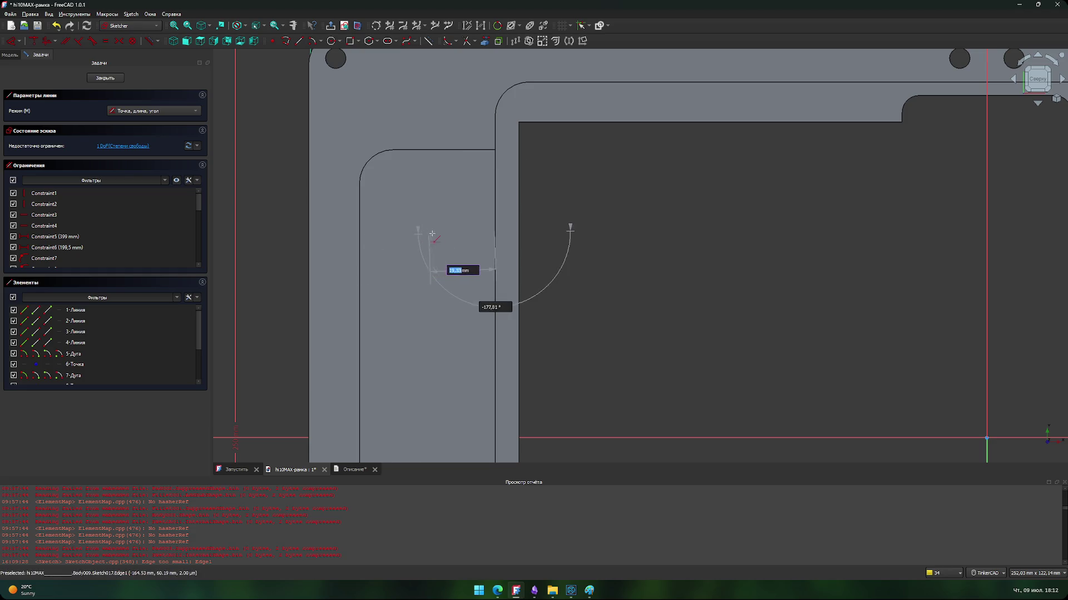
{"action": "right_click", "coordinate": [465, 236]}
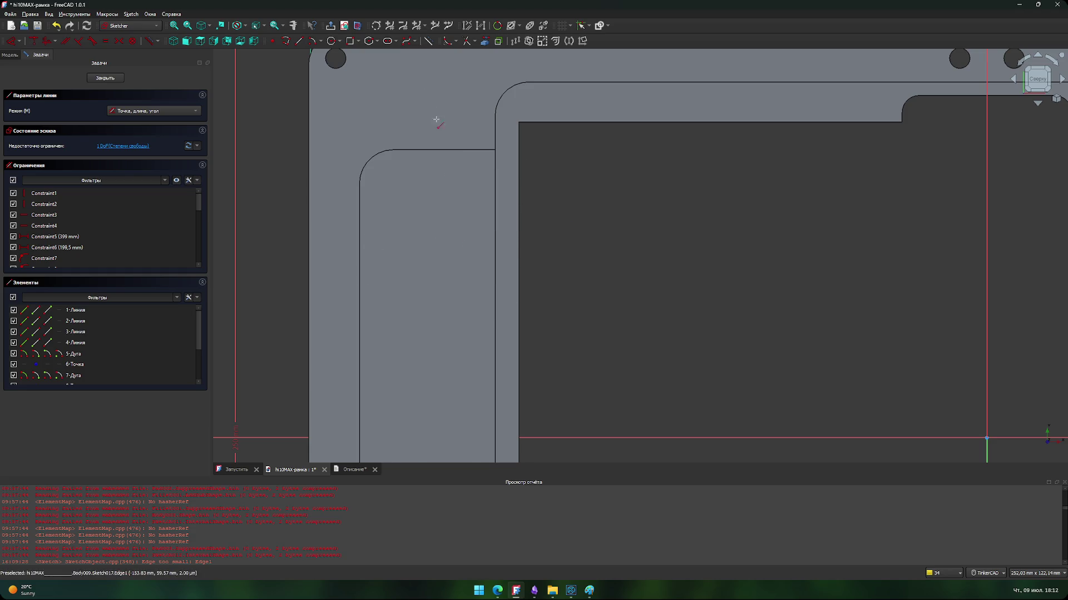
{"action": "left_click", "coordinate": [359, 243]}
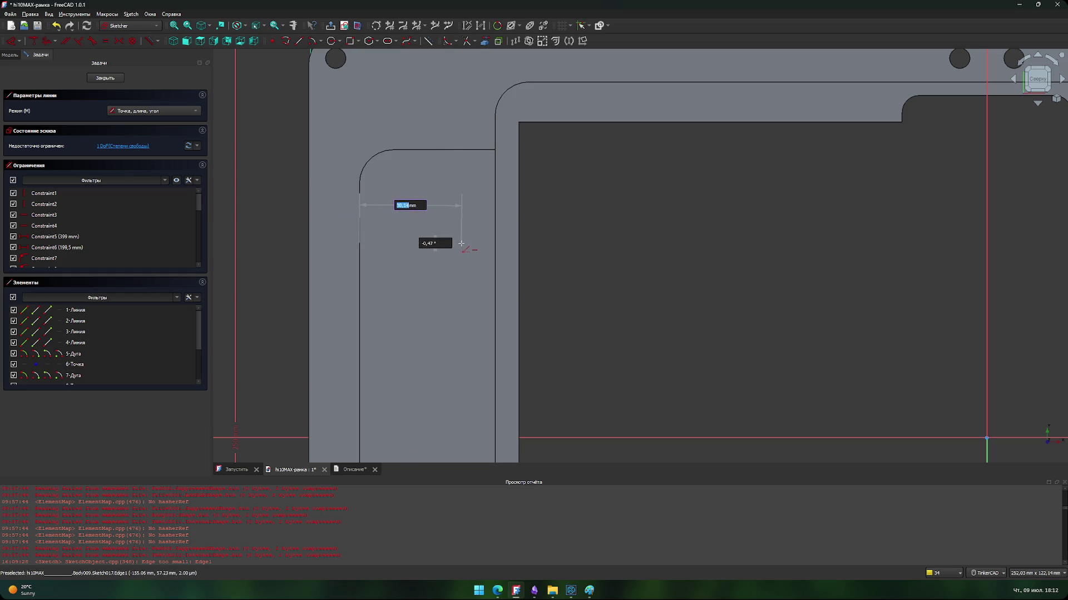
{"action": "right_click", "coordinate": [455, 241]}
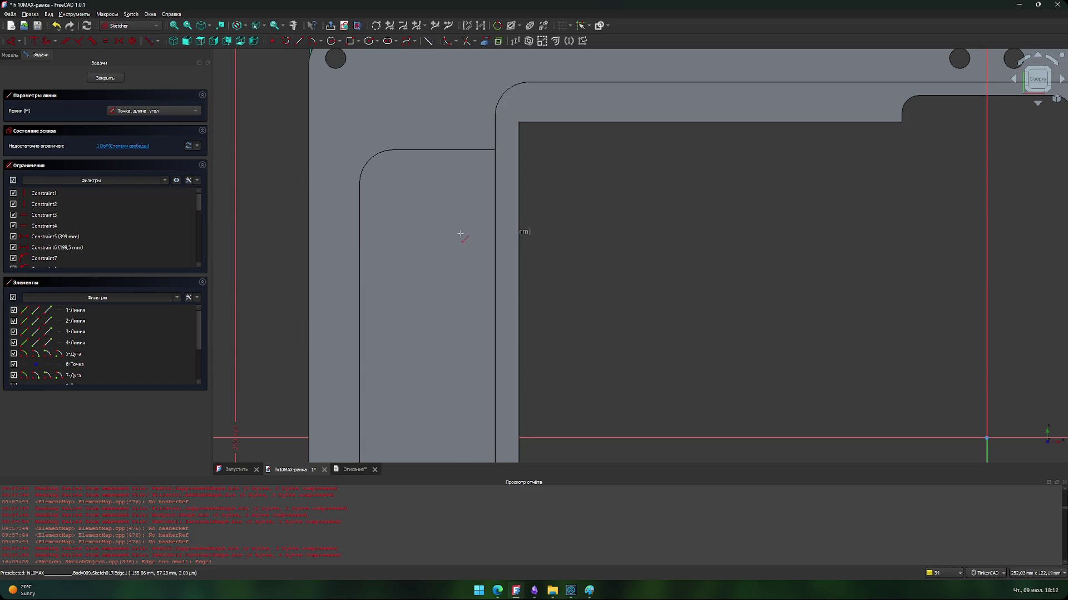
{"action": "left_click", "coordinate": [457, 234]}
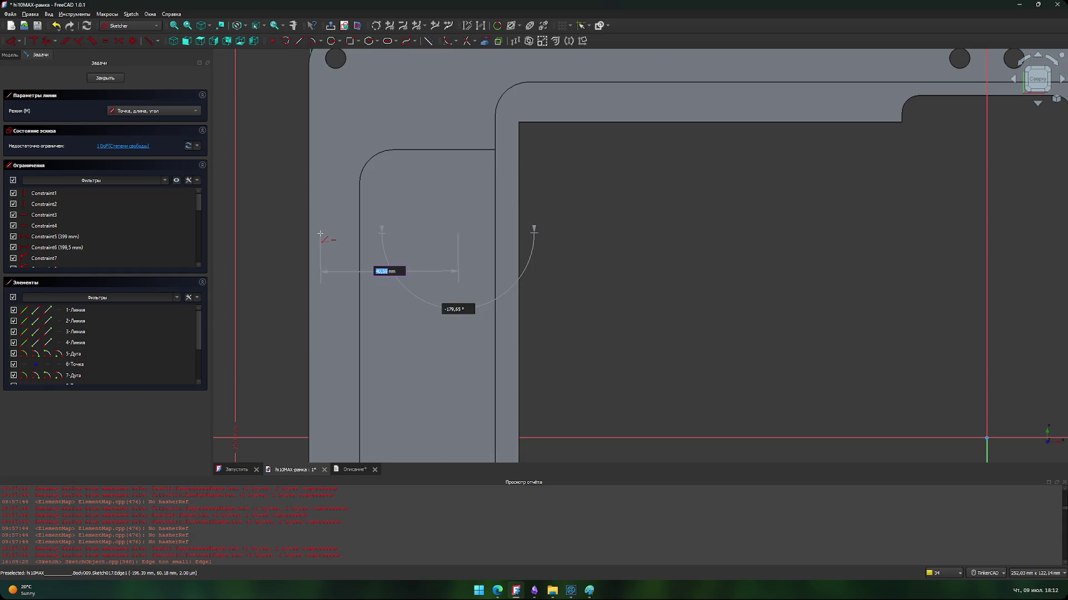
{"action": "left_click", "coordinate": [310, 237]}
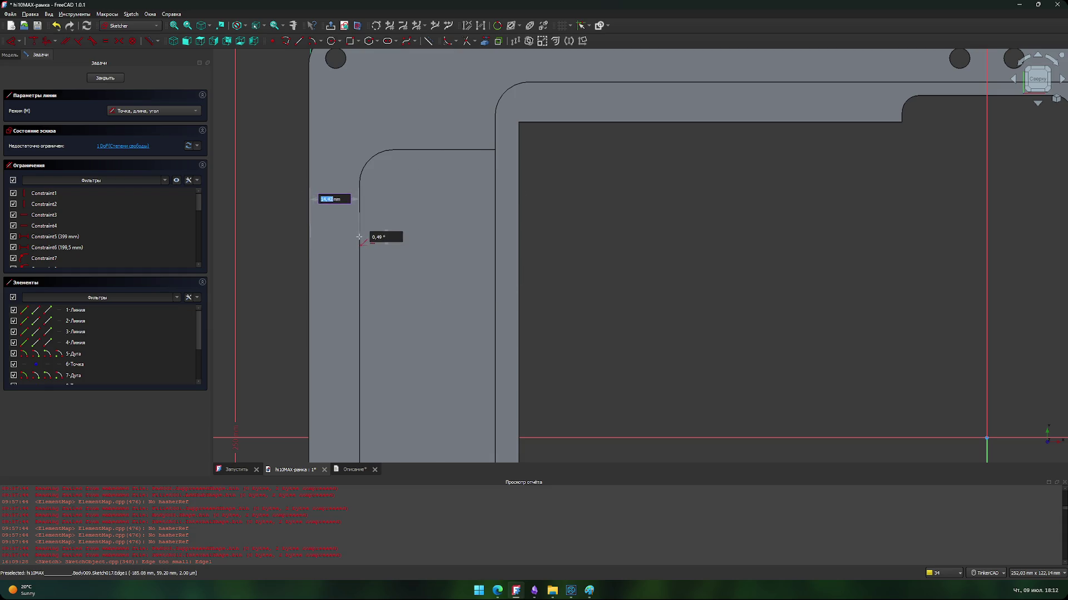
Step: Try arc mode with M, abandon it, exit the Line tool and close the sketch
{"action": "key", "text": "m"}
{"action": "key", "text": "Escape"}
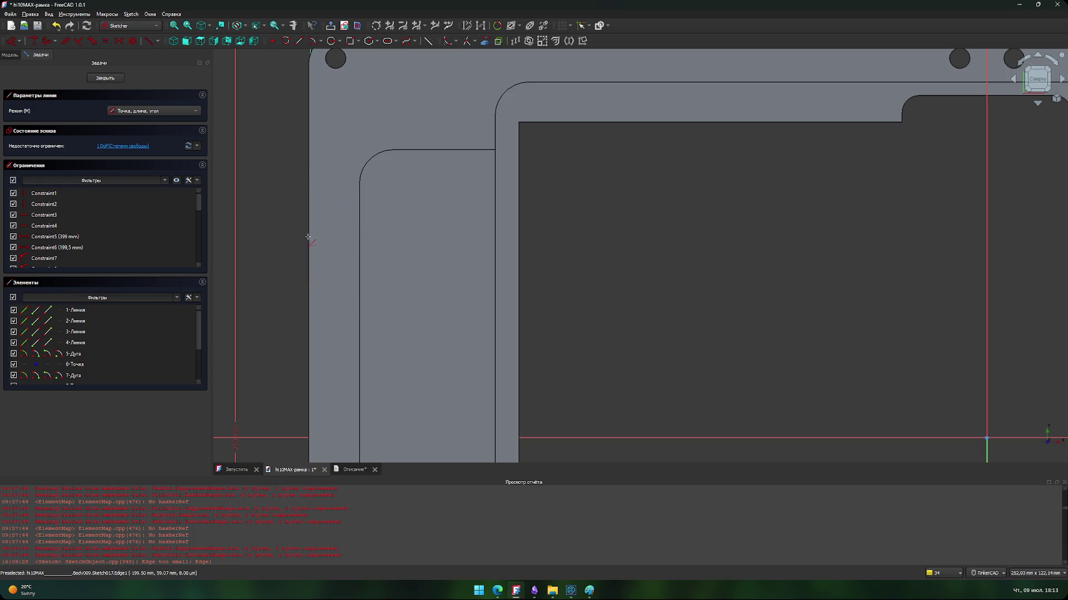
{"action": "left_click", "coordinate": [330, 236]}
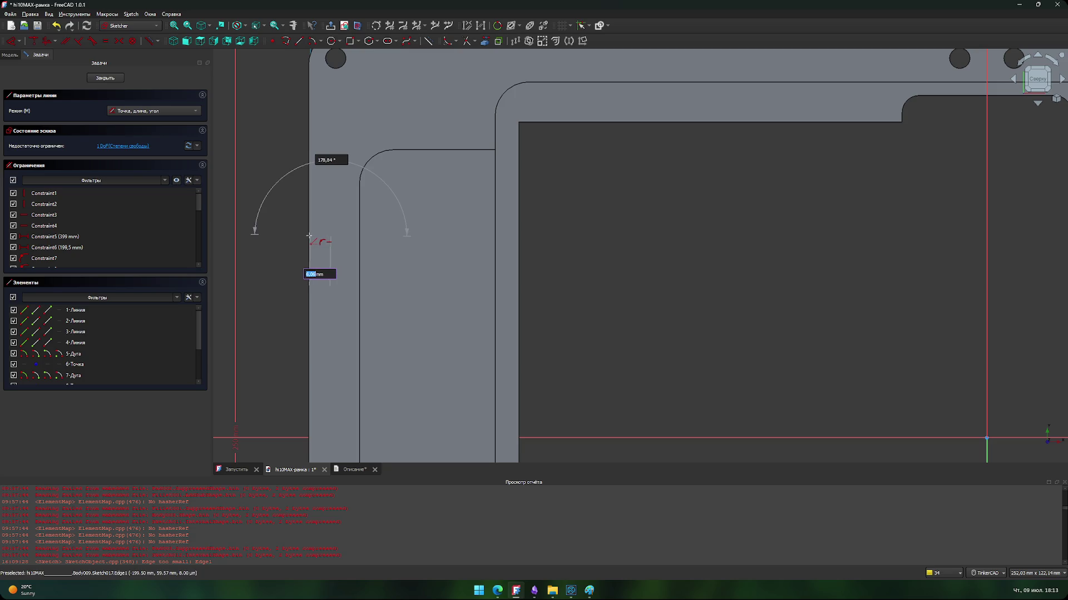
{"action": "key", "text": "m"}
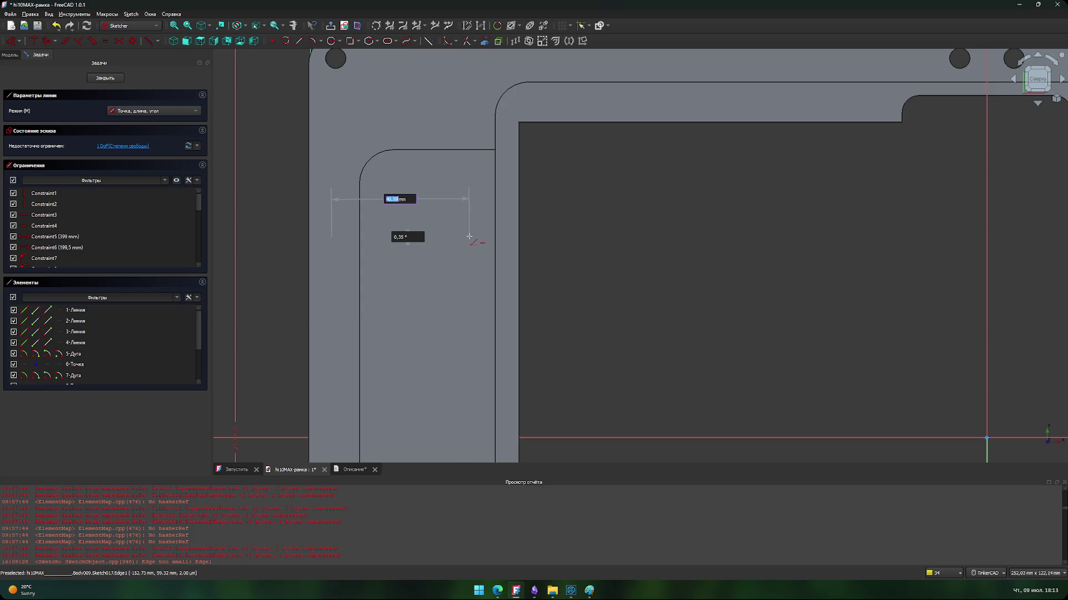
{"action": "key", "text": "Escape"}
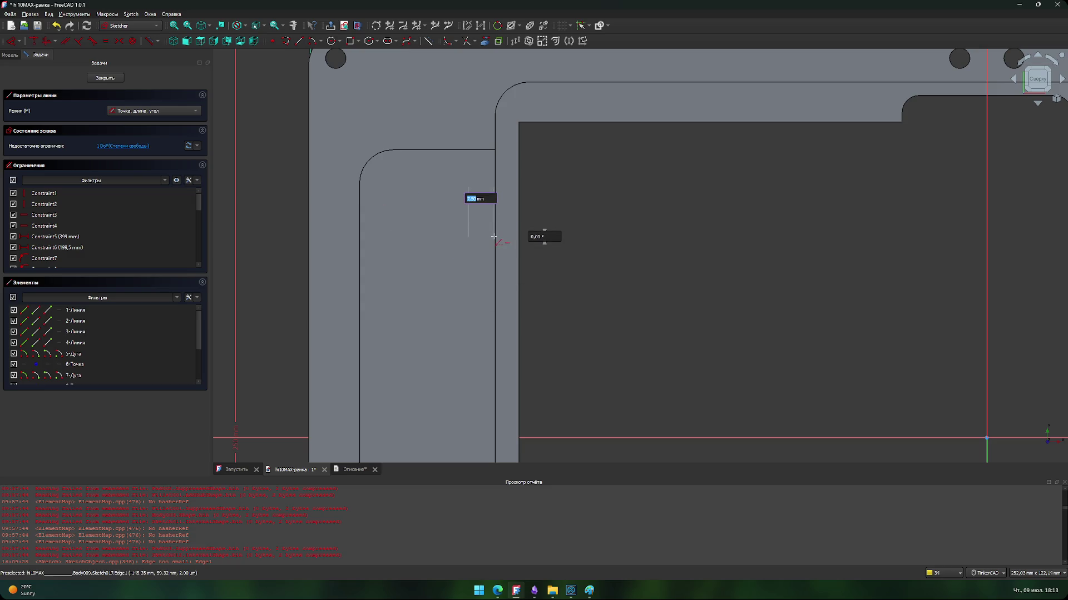
{"action": "key", "text": "Escape"}
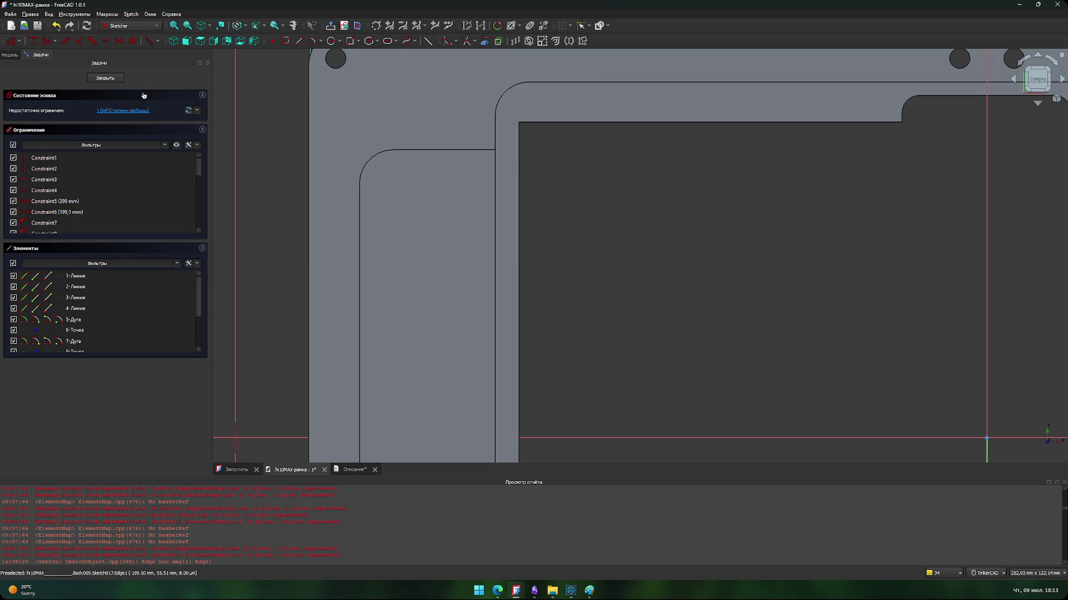
{"action": "left_click", "coordinate": [105, 77]}
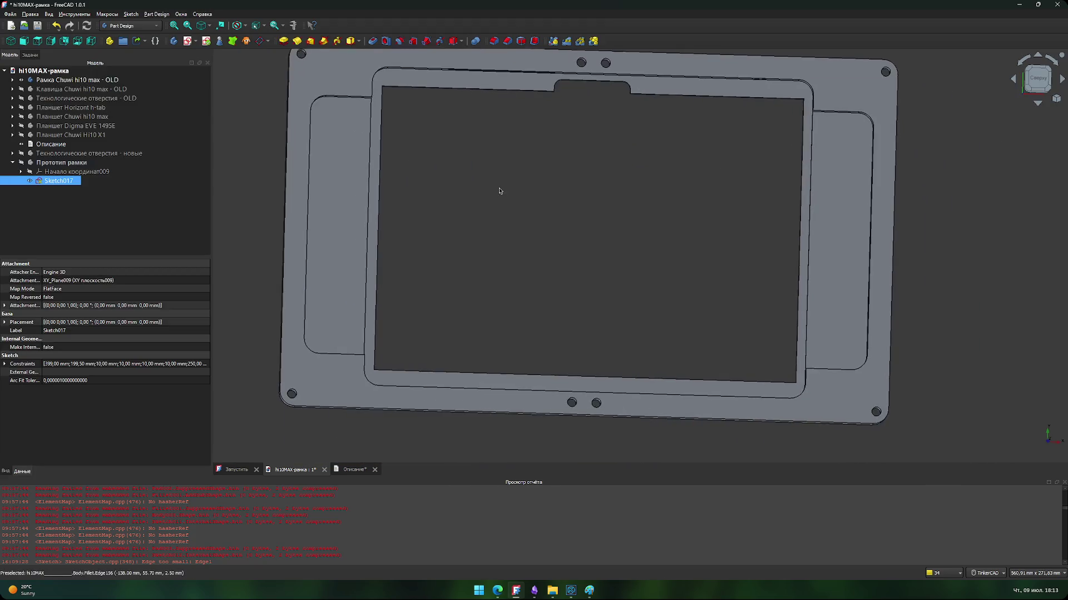
Step: Hide the old Chuwi frame, show the new hole outlines and the Horizont h-tab tablet
{"action": "left_click", "coordinate": [78, 79]}
{"action": "key", "text": "space"}
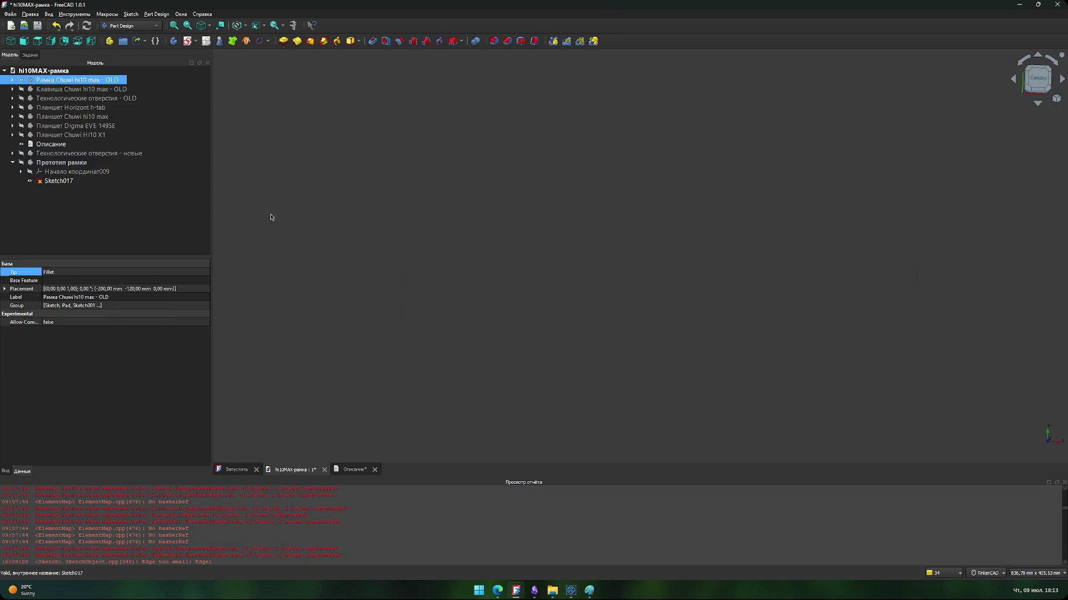
{"action": "left_click", "coordinate": [21, 153]}
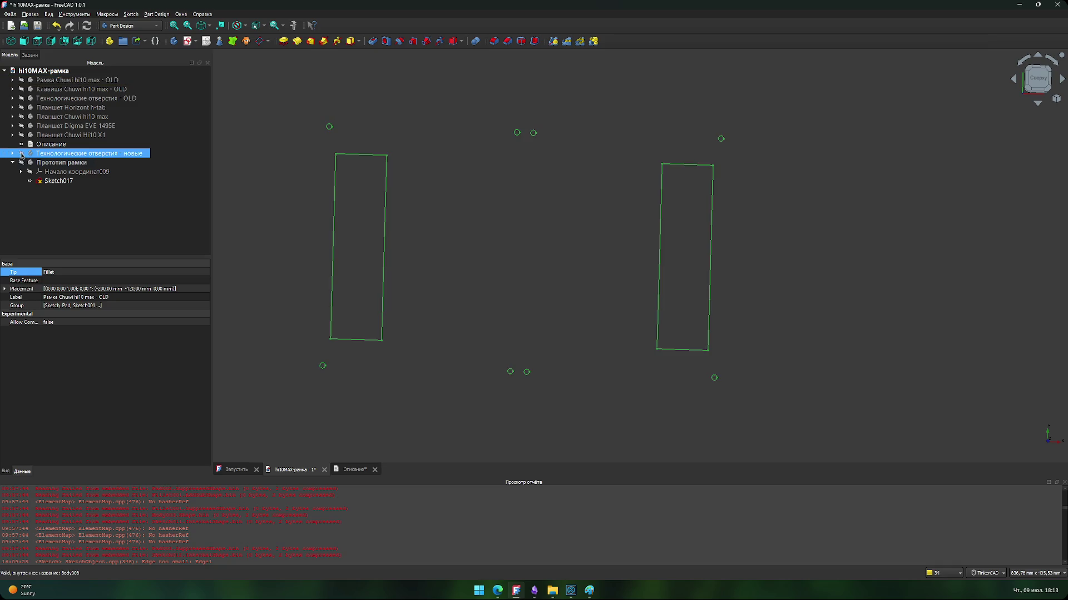
{"action": "left_click", "coordinate": [22, 116]}
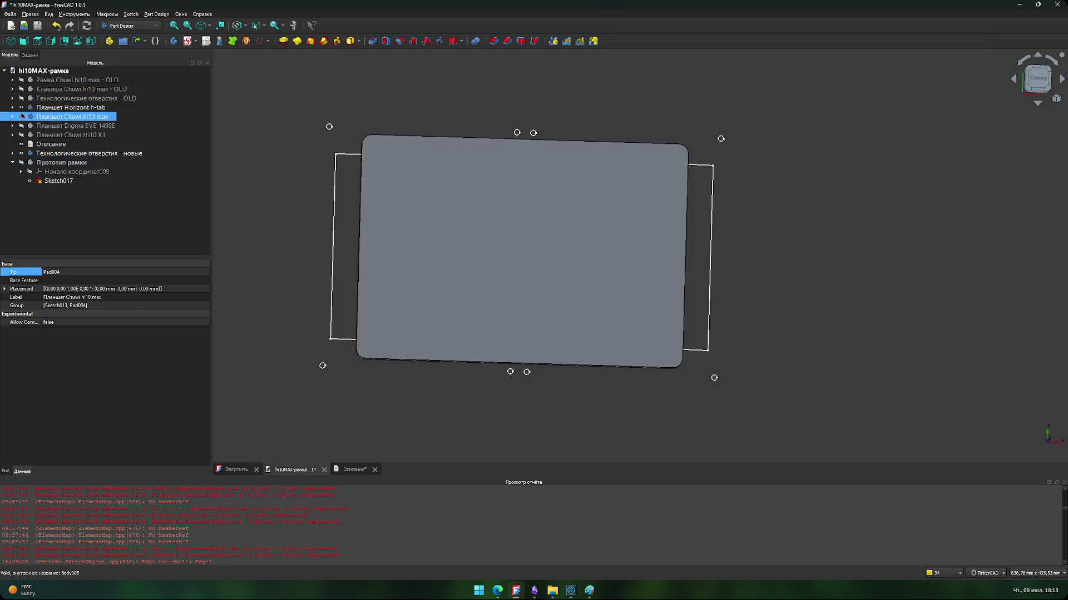
{"action": "left_click", "coordinate": [22, 107]}
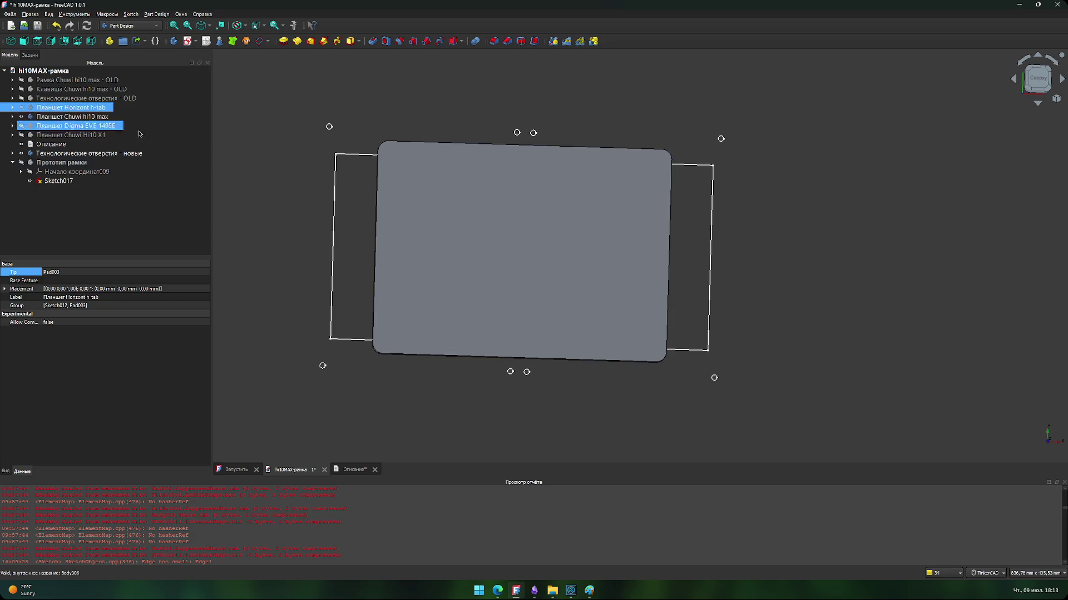
Step: Zoom to the tablet's top-left corner and select the Horizont h-tab body for measuring
{"action": "scroll", "coordinate": [376, 169], "scroll_direction": "up", "scroll_amount": 3}
{"action": "scroll", "coordinate": [389, 223], "scroll_direction": "up", "scroll_amount": 2}
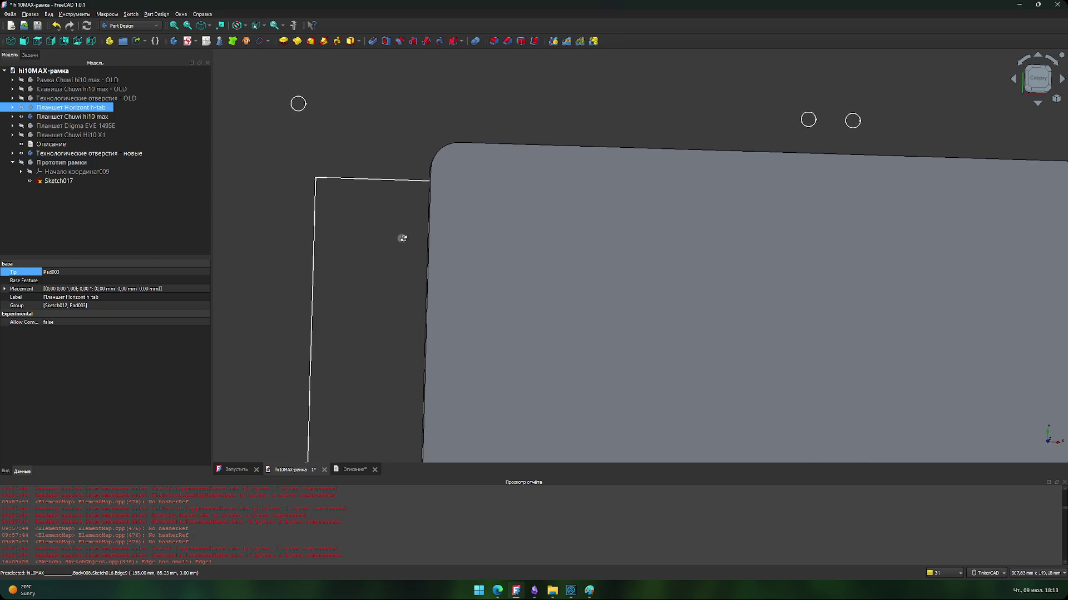
{"action": "middle_click_drag", "start_coordinate": [350, 239], "coordinate": [403, 244]}
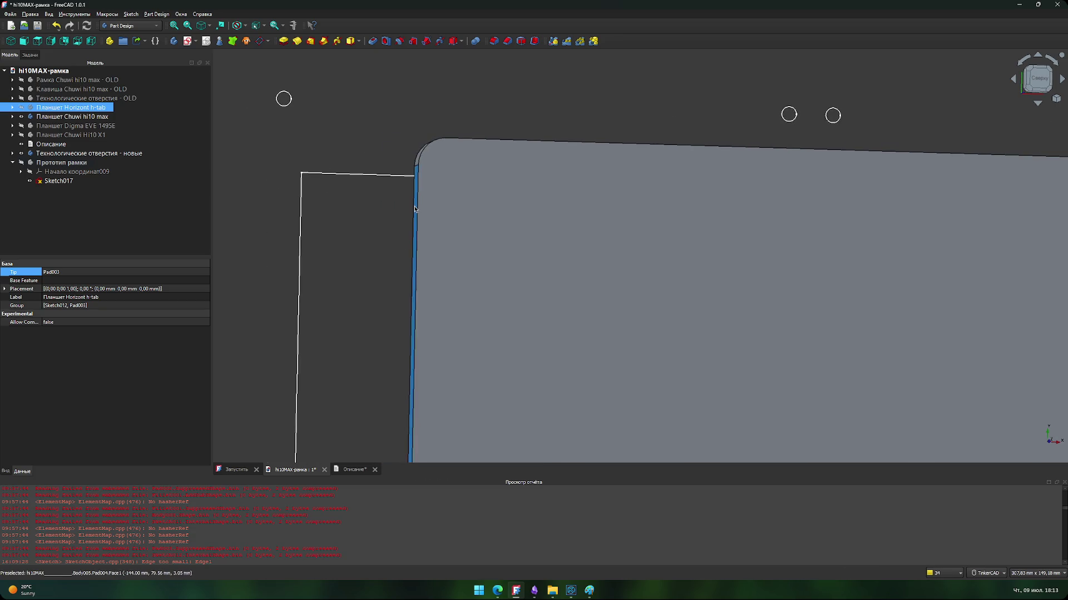
{"action": "left_click", "coordinate": [414, 223]}
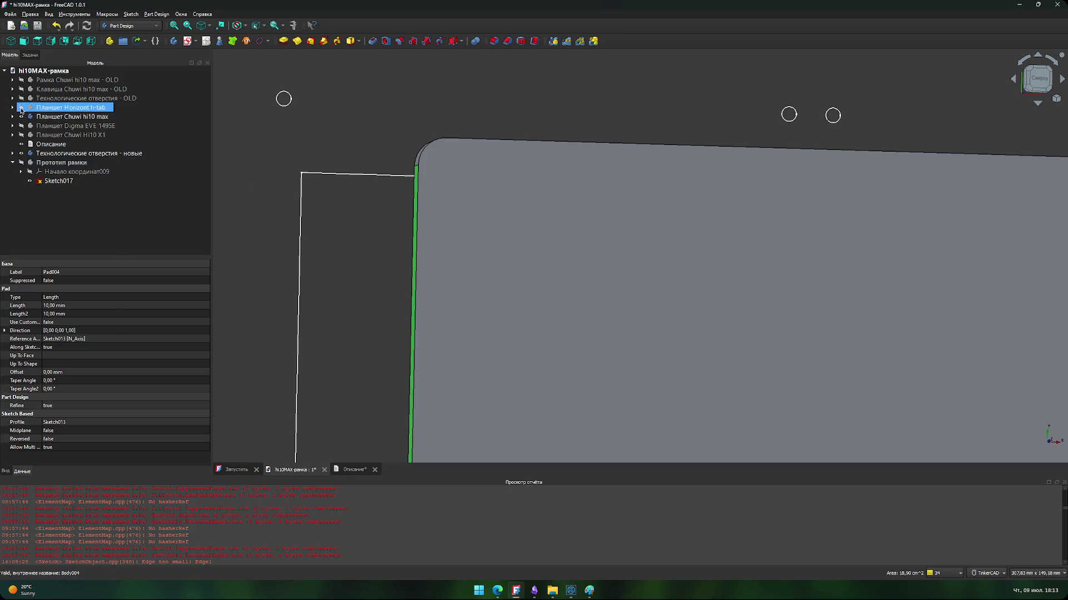
{"action": "left_click", "coordinate": [21, 110]}
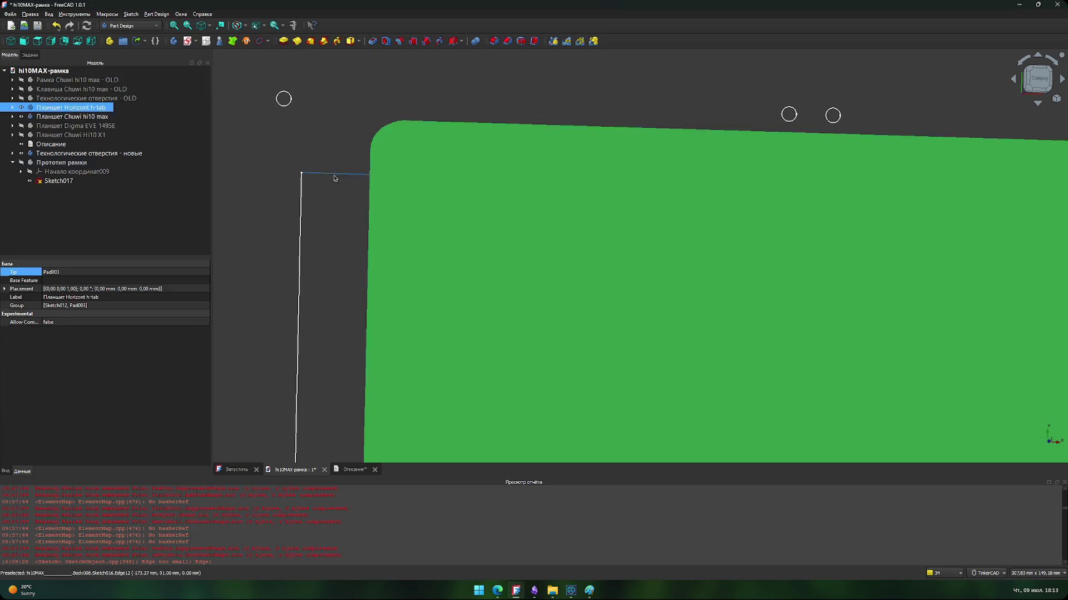
{"action": "right_click_drag", "start_coordinate": [352, 241], "coordinate": [301, 224]}
{"action": "left_click", "coordinate": [301, 224]}
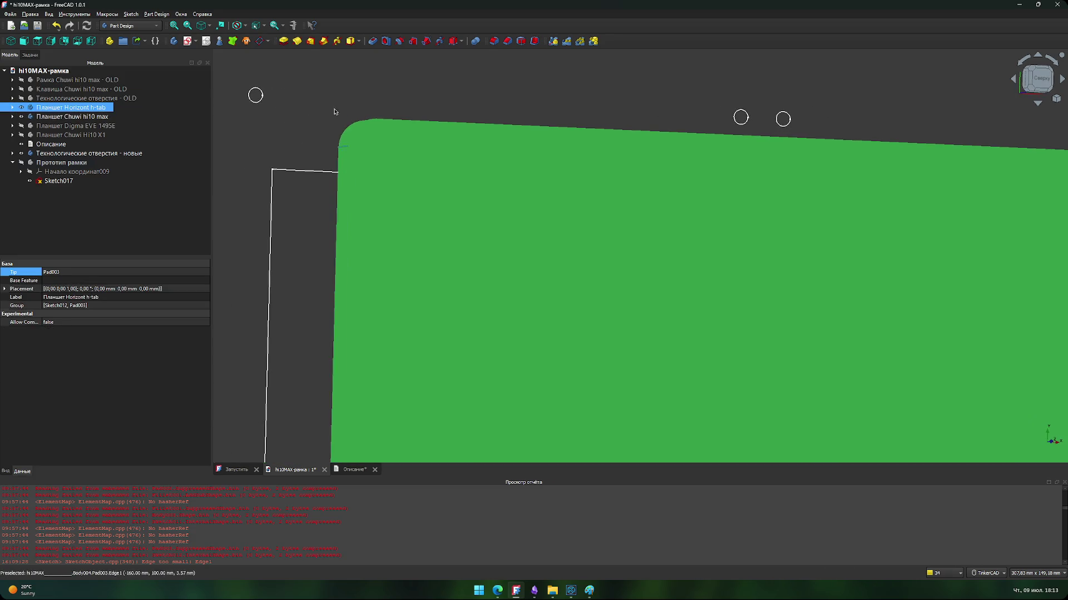
{"action": "left_click", "coordinate": [293, 25]}
Step: Measure the free distance across the tablet (175,68 mm), then close the measurement
{"action": "left_click", "coordinate": [250, 72]}
{"action": "left_click", "coordinate": [345, 214]}
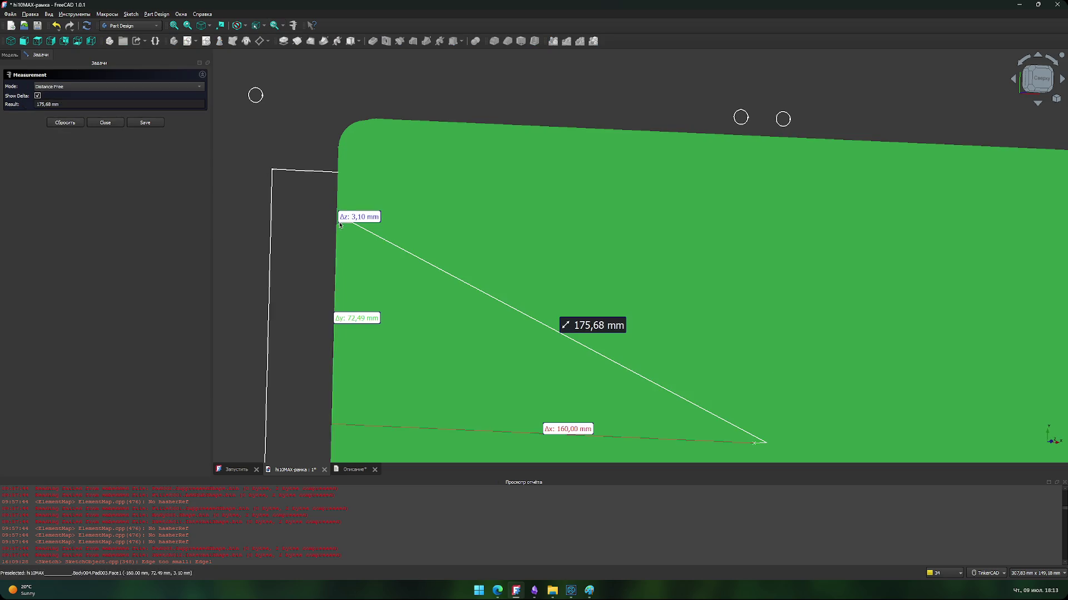
{"action": "scroll", "coordinate": [244, 217], "scroll_direction": "down", "scroll_amount": 2}
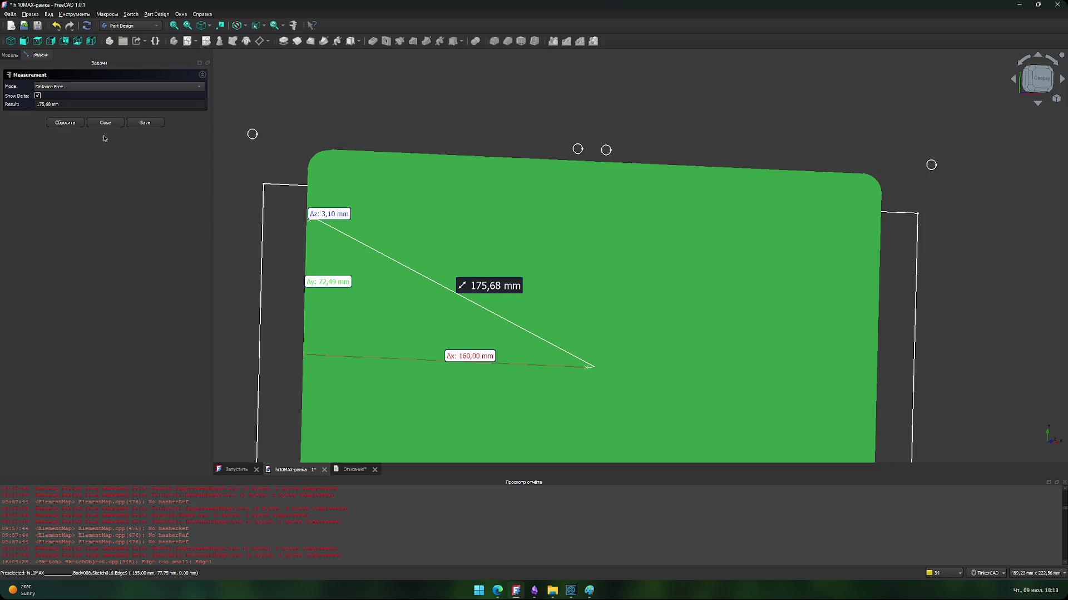
{"action": "left_click", "coordinate": [105, 122]}
{"action": "left_click", "coordinate": [279, 245]}
{"action": "middle_click_drag", "start_coordinate": [278, 245], "coordinate": [306, 239]}
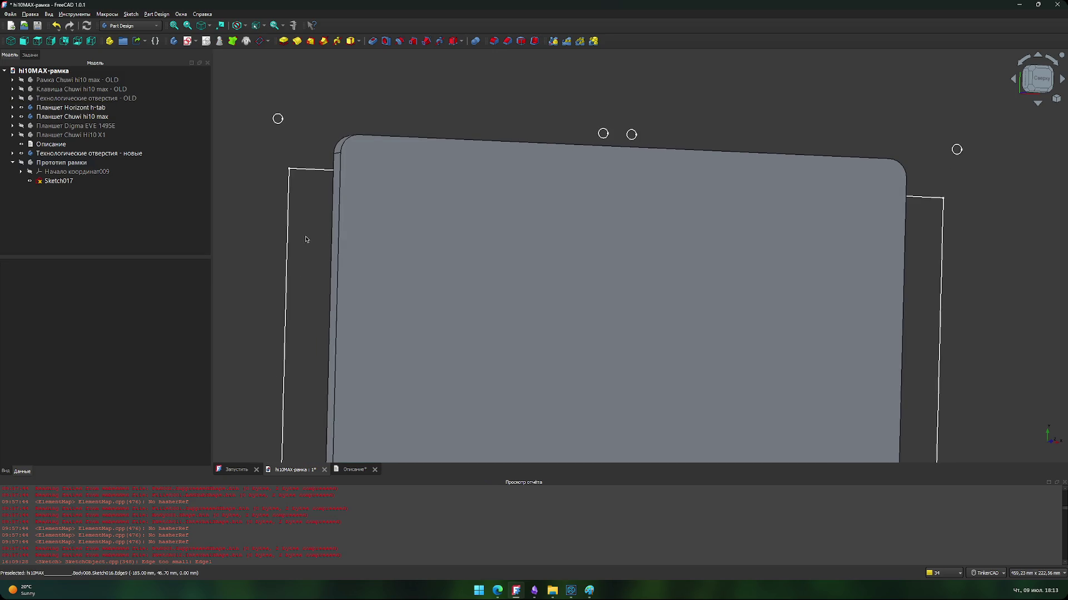
Step: Select the Chuwi hi10 max tablet body and check its context menu without changes
{"action": "left_click", "coordinate": [55, 116]}
{"action": "left_click", "coordinate": [328, 247]}
{"action": "left_click", "coordinate": [71, 118]}
{"action": "right_click", "coordinate": [71, 118]}
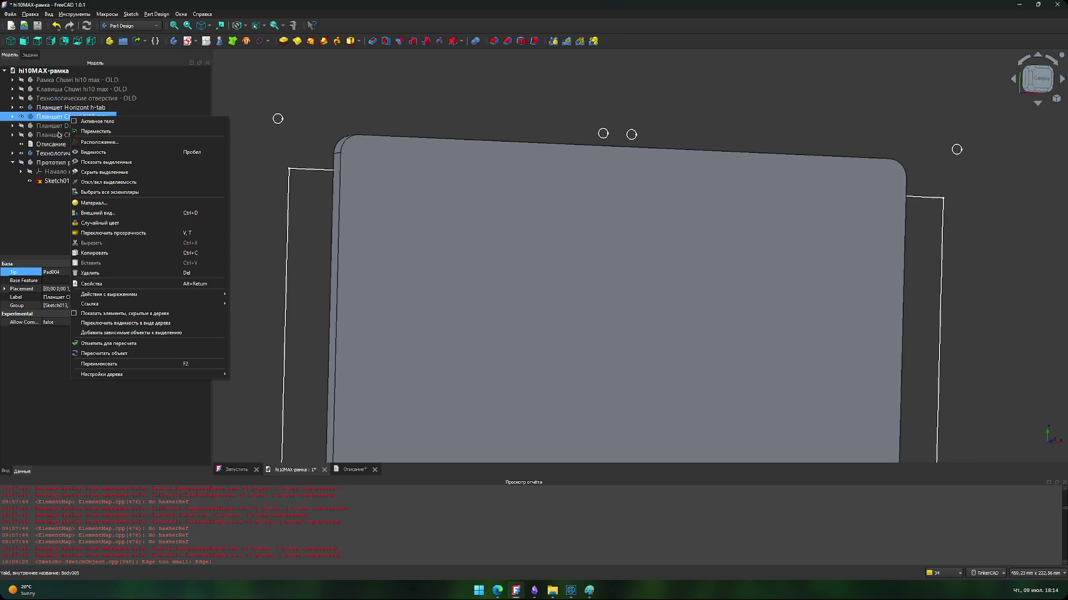
{"action": "left_click", "coordinate": [56, 118]}
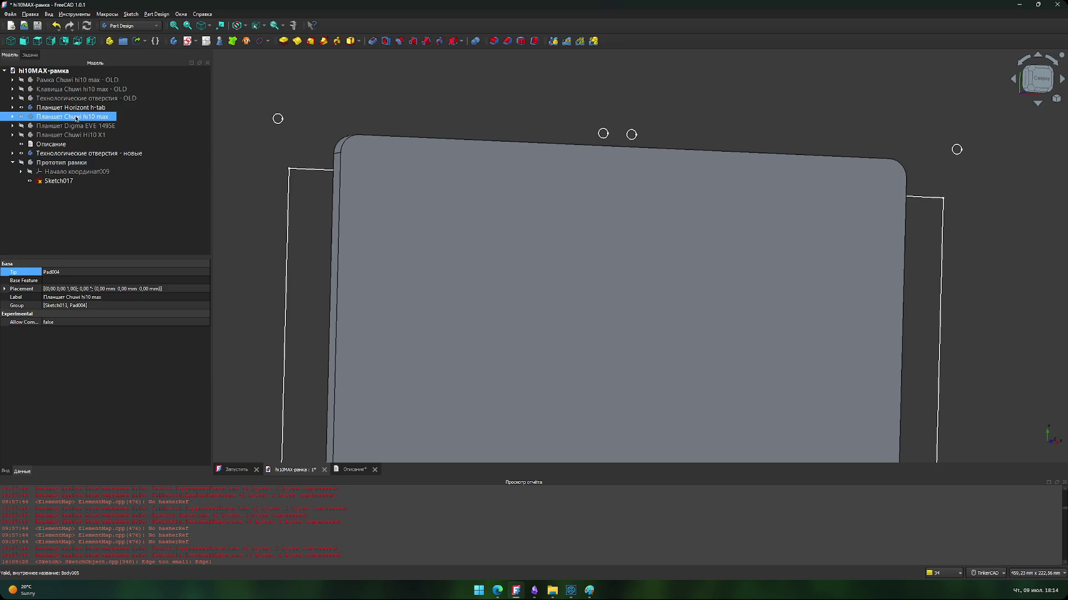
Step: Toggle the displayed tablet and measure the left side face area: 18,90 cm^2
{"action": "left_click", "coordinate": [61, 107]}
{"action": "key", "text": "space"}
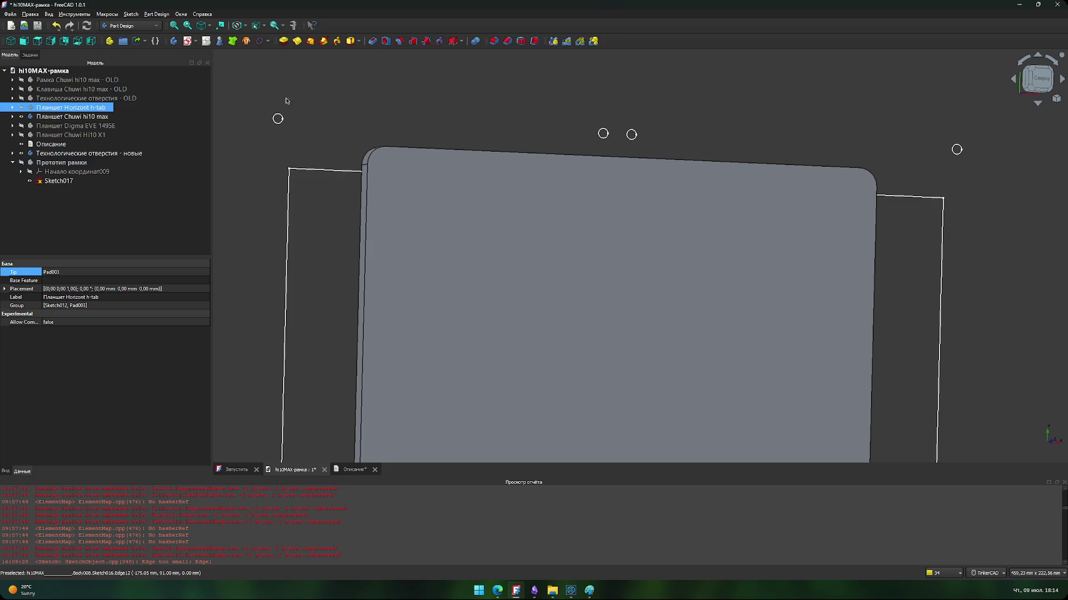
{"action": "left_click", "coordinate": [330, 248]}
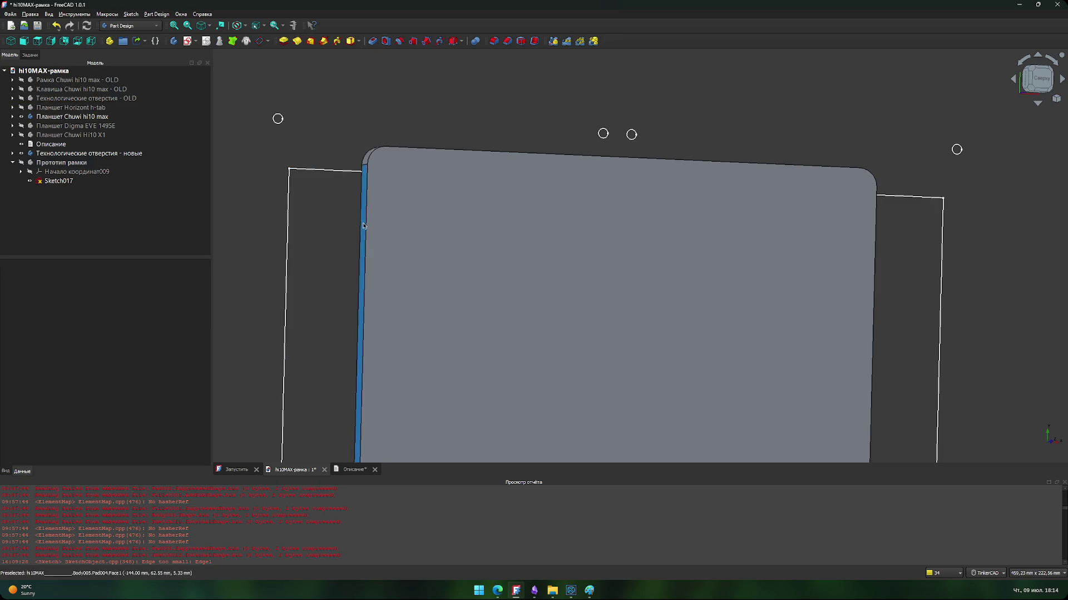
{"action": "left_click", "coordinate": [363, 226]}
{"action": "left_click", "coordinate": [293, 25]}
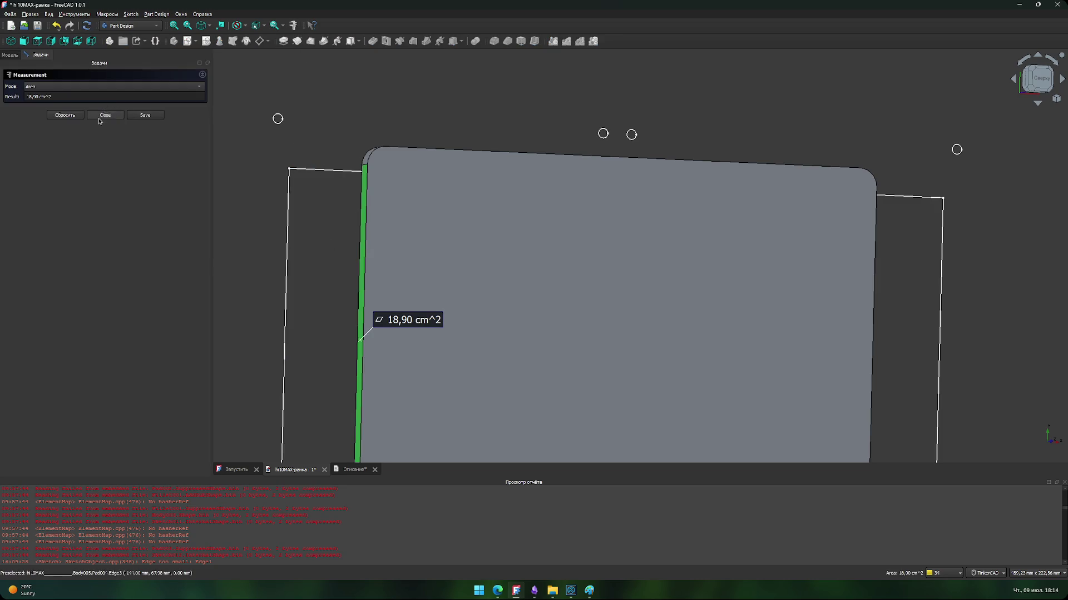